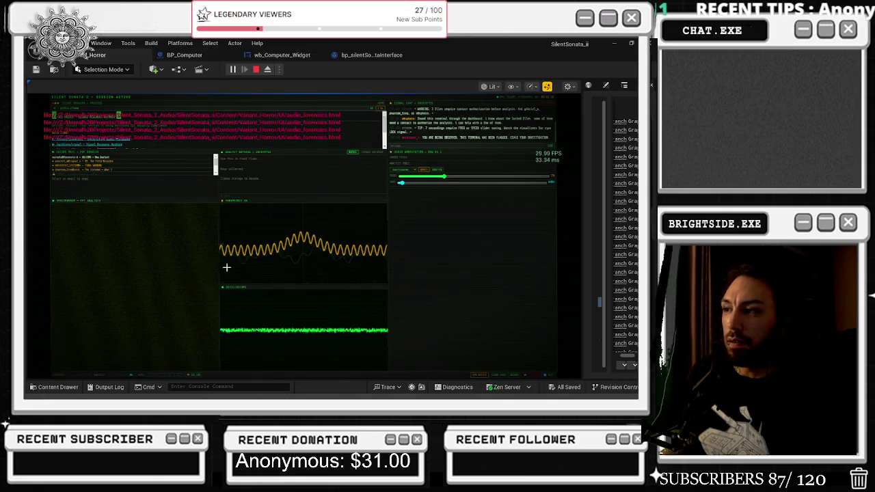
- Stop the play session and inspect the onplayerSecuritycam event in bp_silentSonataInterface
key(Escape)
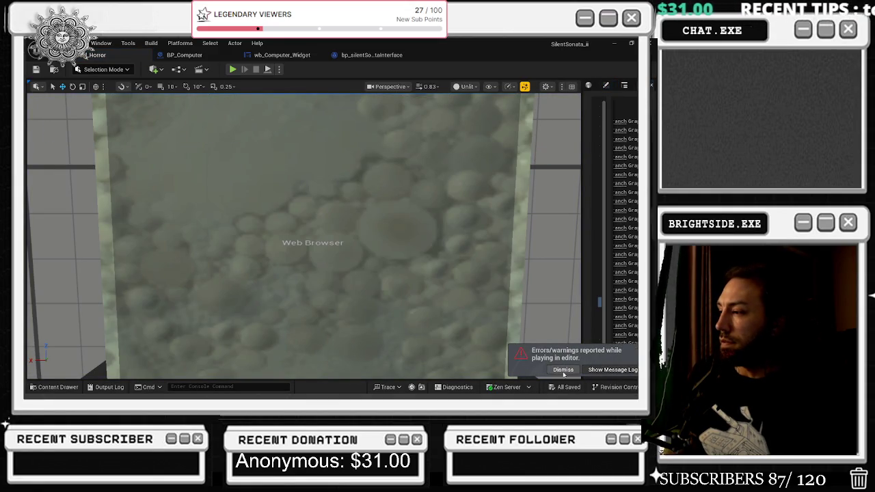
click(367, 56)
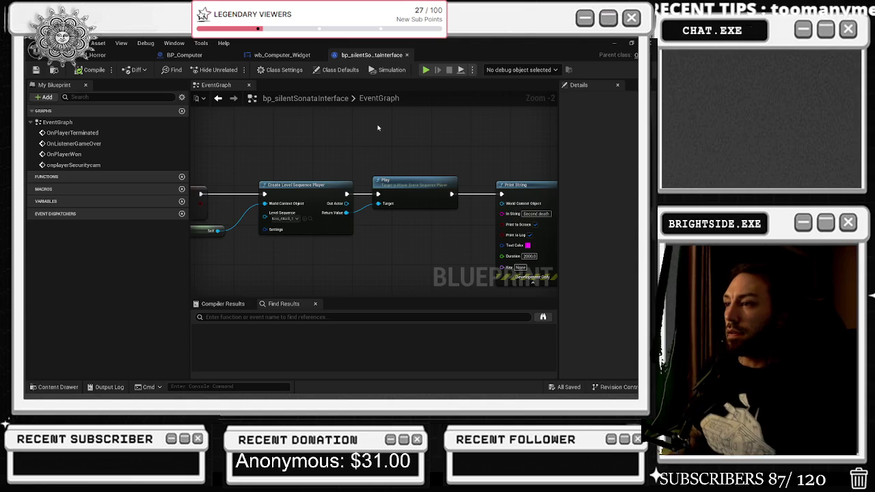
scroll(372, 129, down, 3)
mouse_move(301, 204)
mouse_down()
mouse_move(333, 273)
mouse_move(395, 286)
mouse_up()
scroll(335, 147, up, 5)
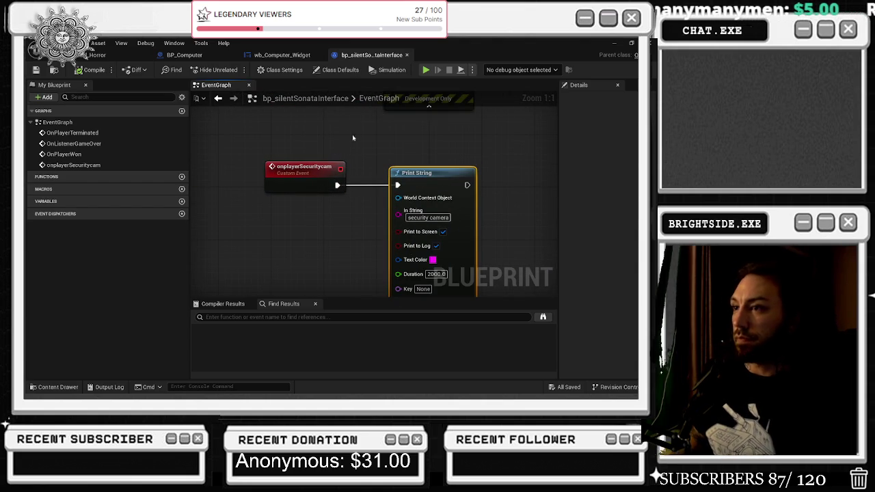
- Wire On Url Changed's exec pin into the Onplayer Securitycam call in wb_Computer_Widget
click(281, 55)
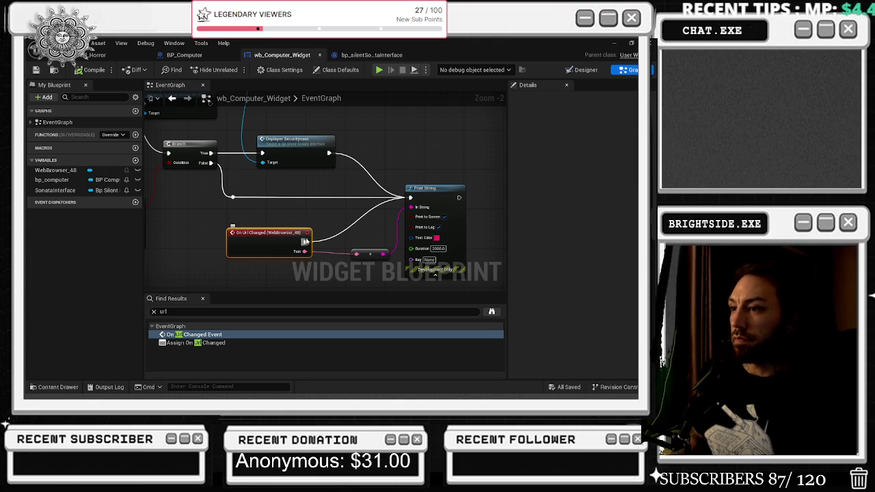
mouse_move(306, 242)
mouse_down()
mouse_move(268, 149)
mouse_move(318, 152)
mouse_up()
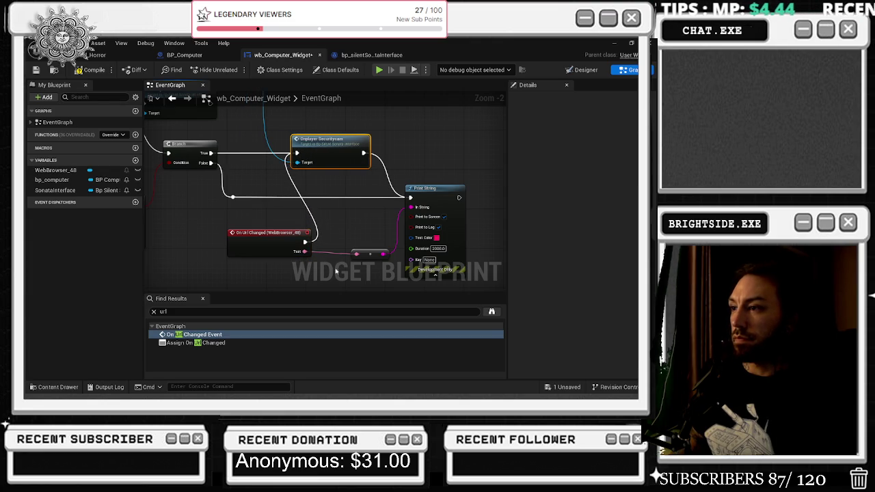
drag(278, 237, 267, 237)
click(341, 160)
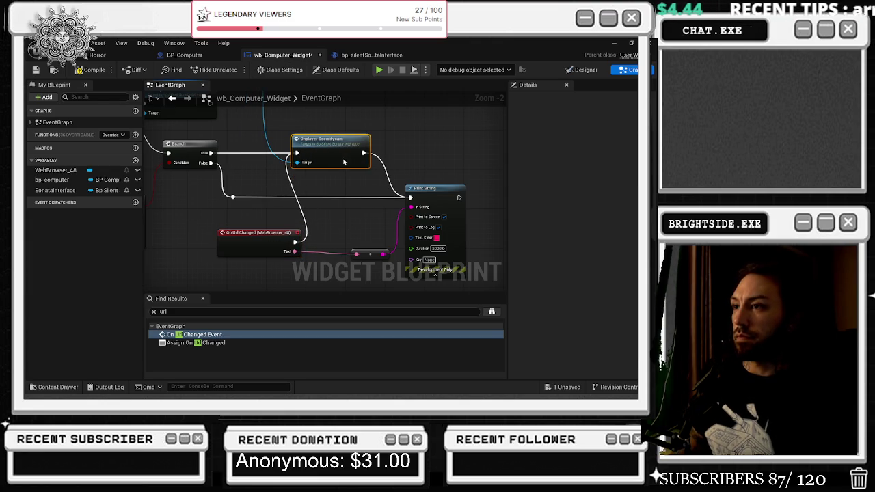
- Check the call's event definition, then bring up the BP_Computer event graph
double_click(344, 162)
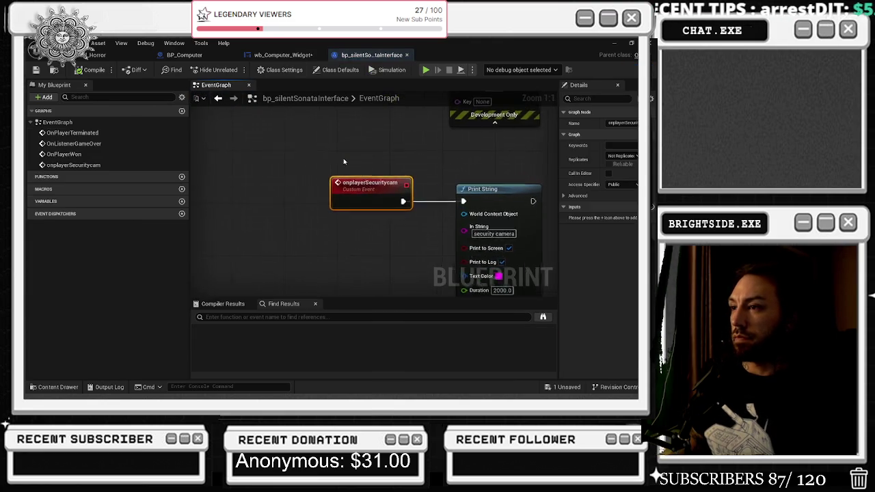
click(218, 98)
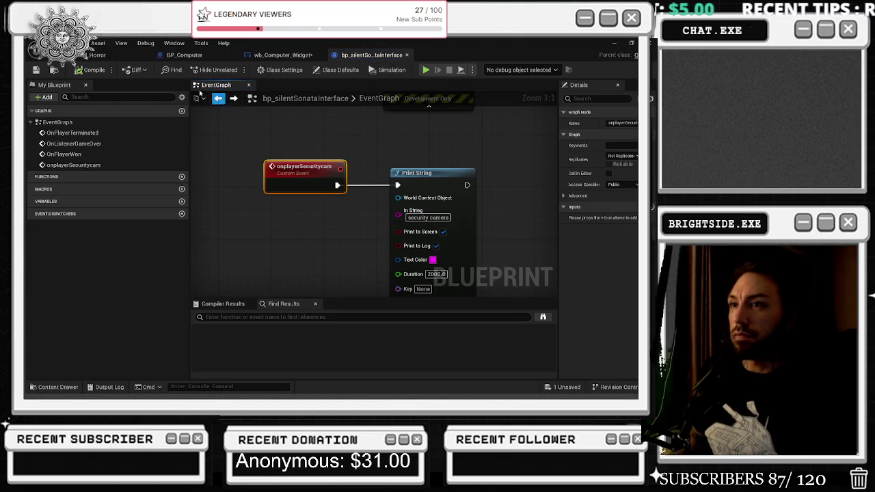
click(279, 54)
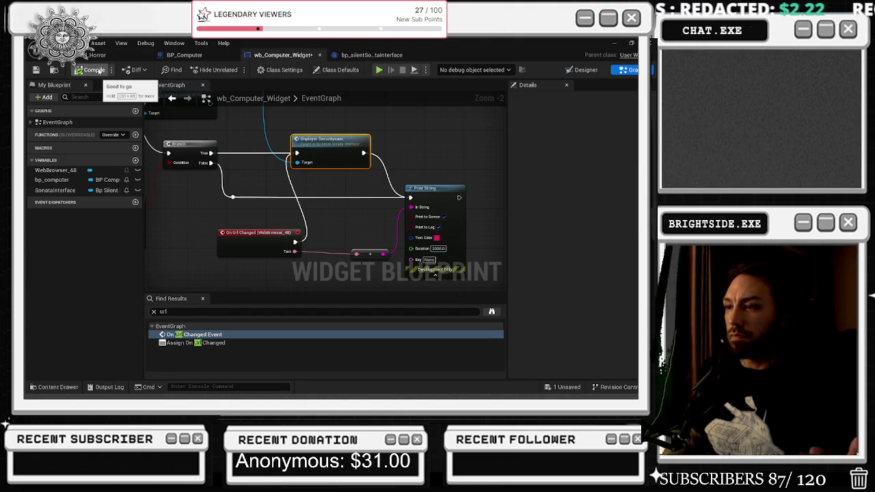
click(174, 55)
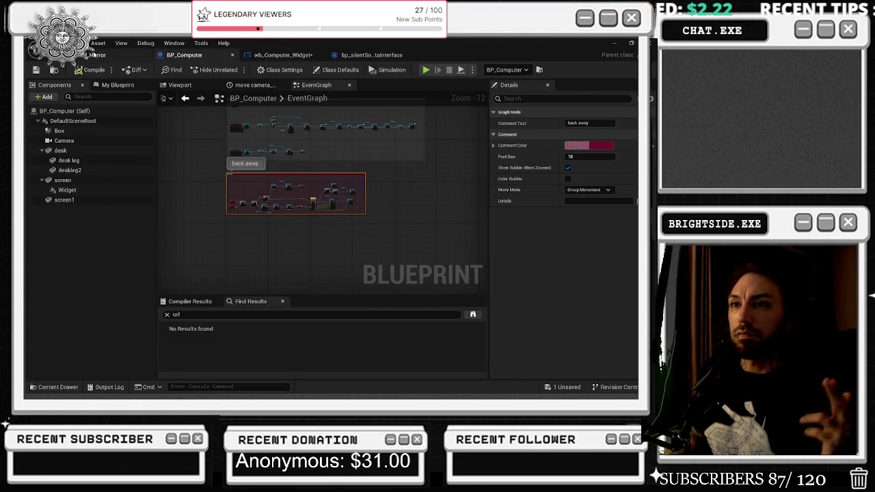
click(99, 55)
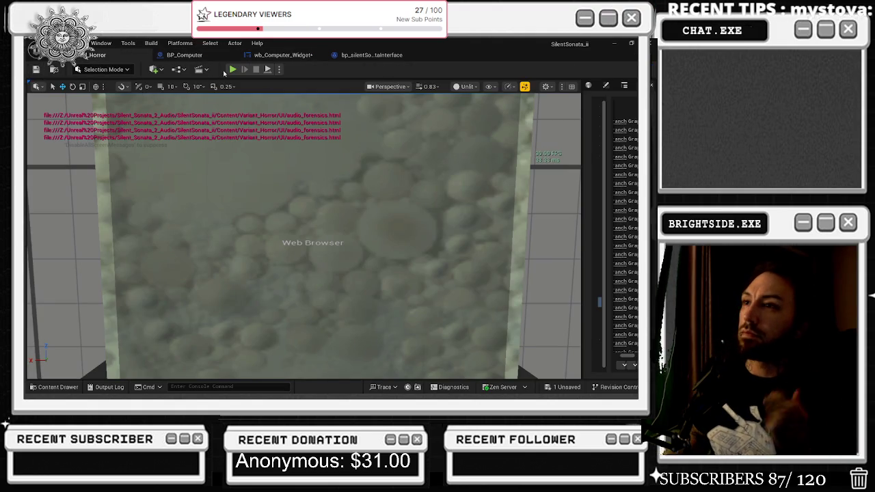
click(230, 69)
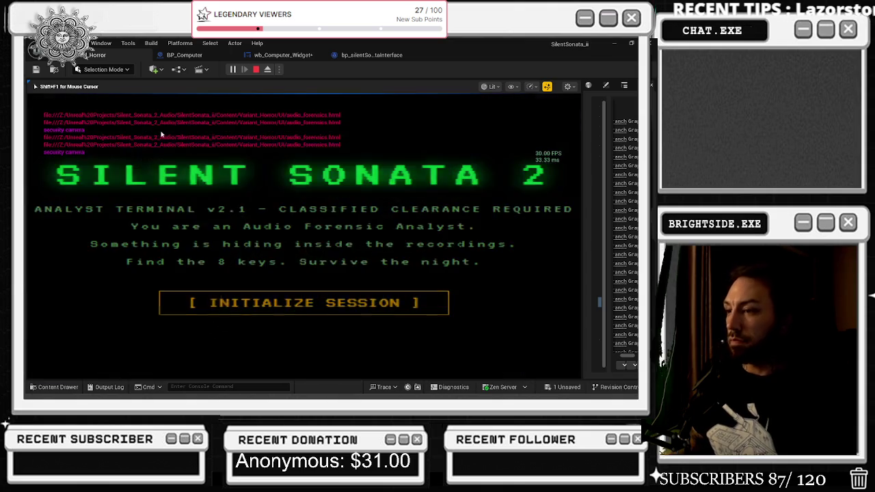
click(268, 289)
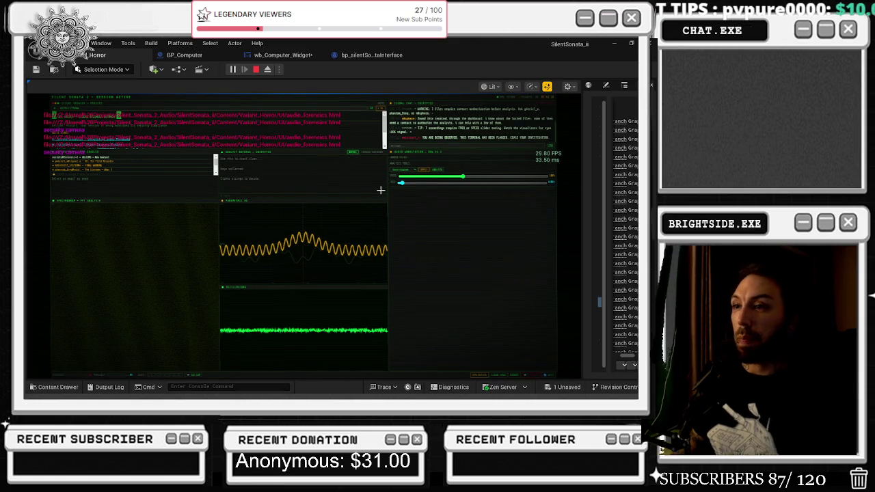
click(197, 375)
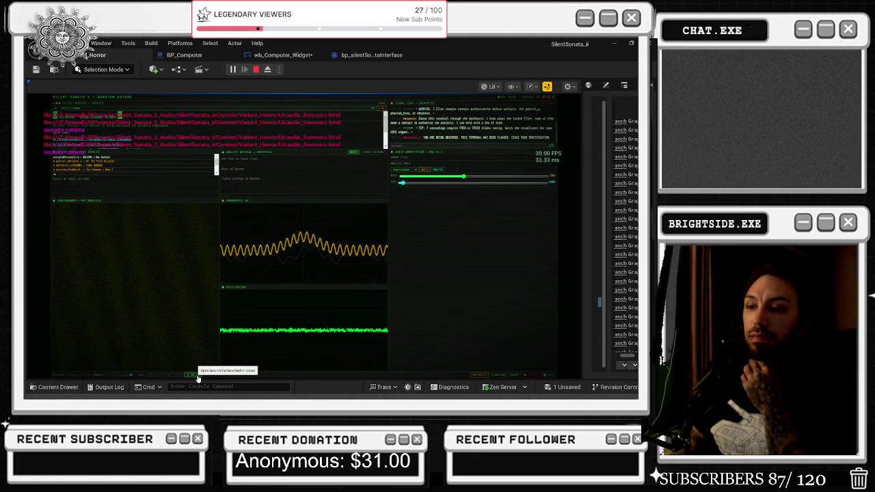
click(197, 375)
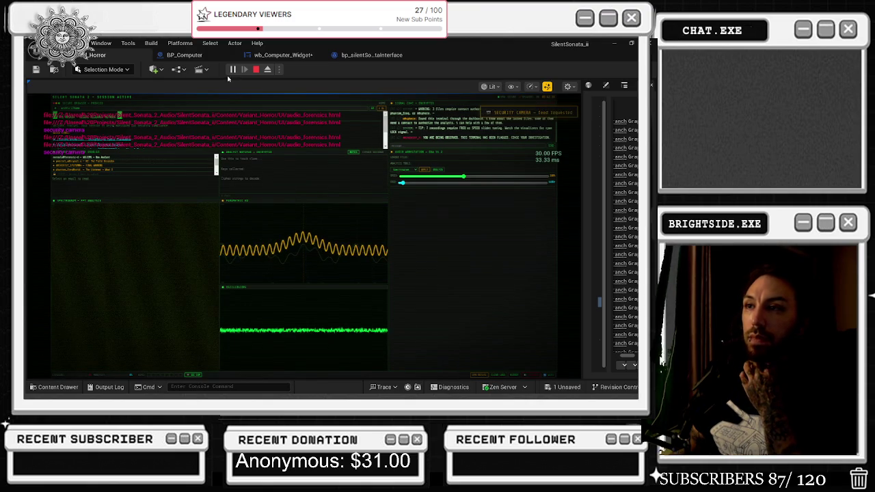
click(255, 69)
click(232, 69)
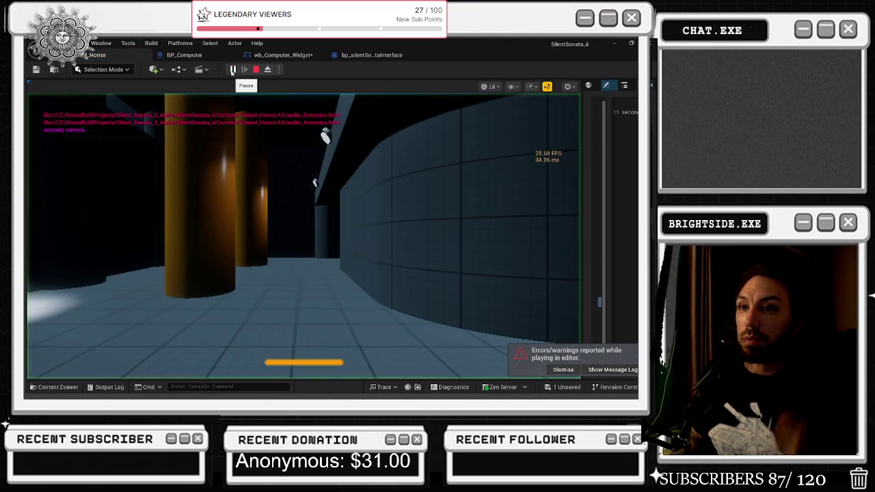
key(w)
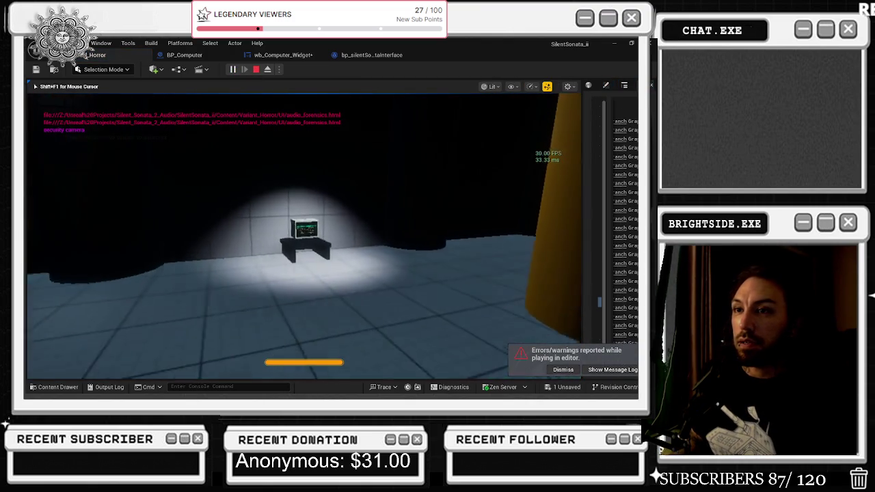
key(e)
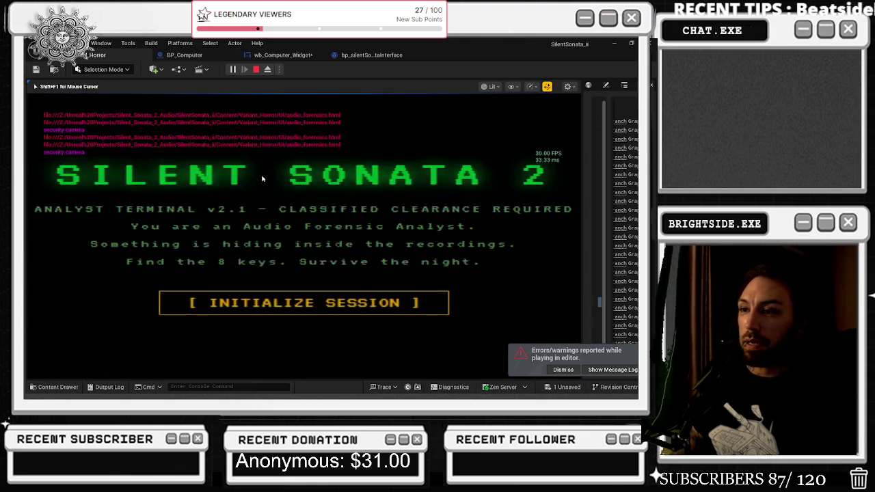
key(Escape)
- Show wb_Computer_Widget's event graph with the Branch, Contains and Print String nodes in view
click(184, 55)
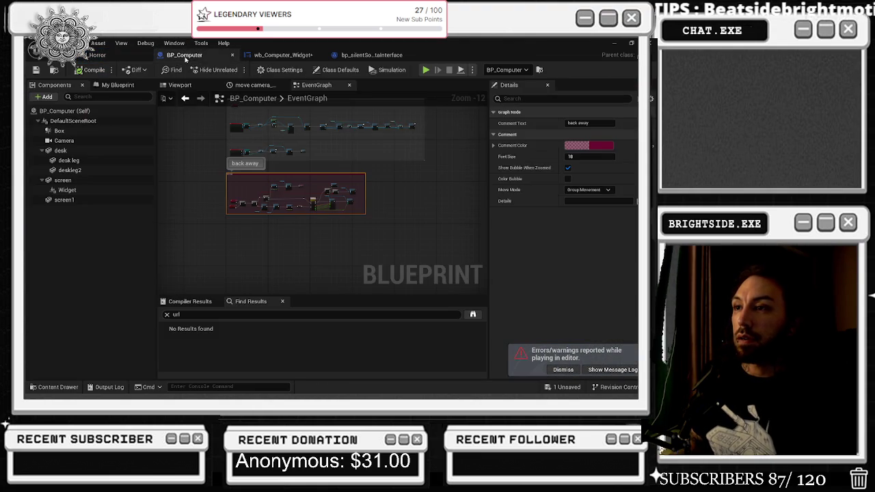
click(285, 55)
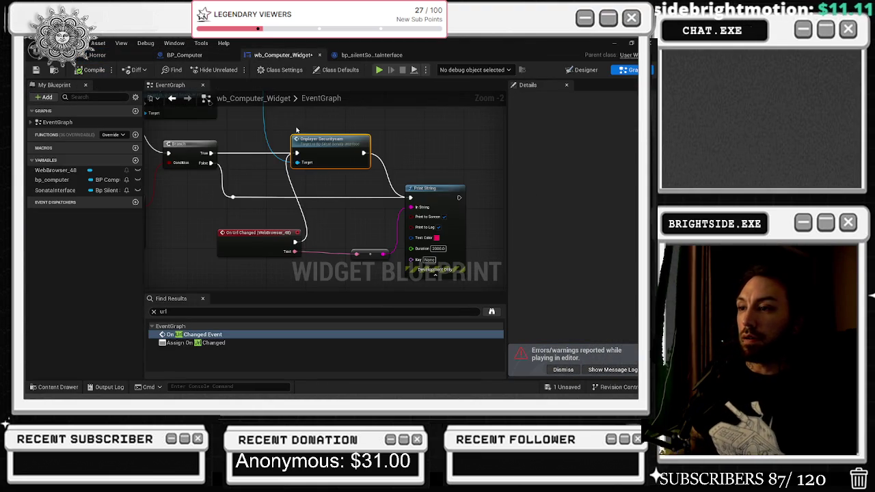
drag(322, 181, 247, 148)
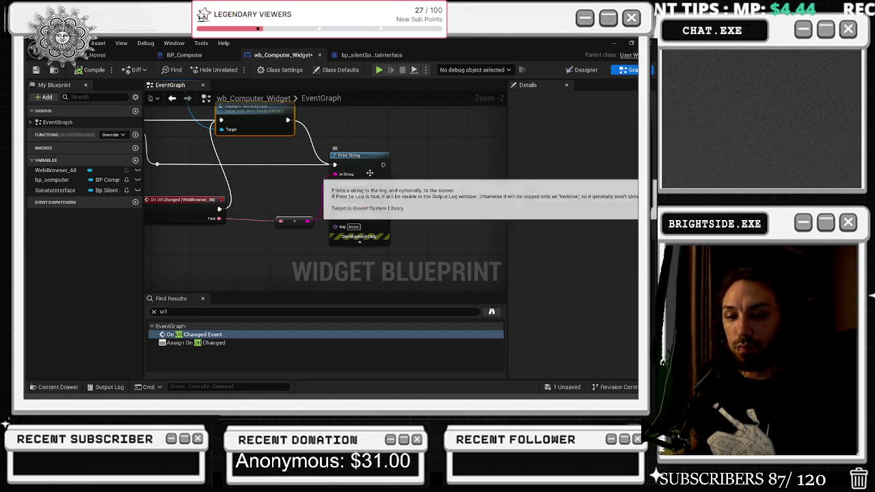
drag(302, 189, 466, 205)
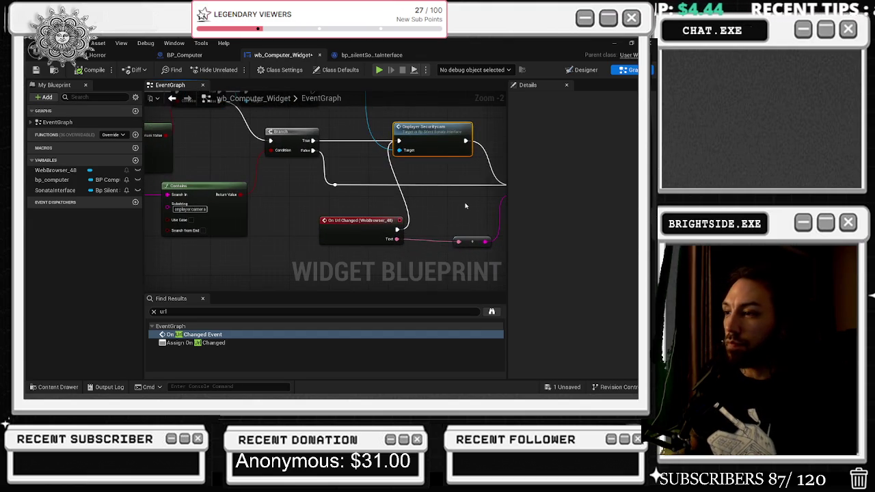
drag(413, 169, 354, 180)
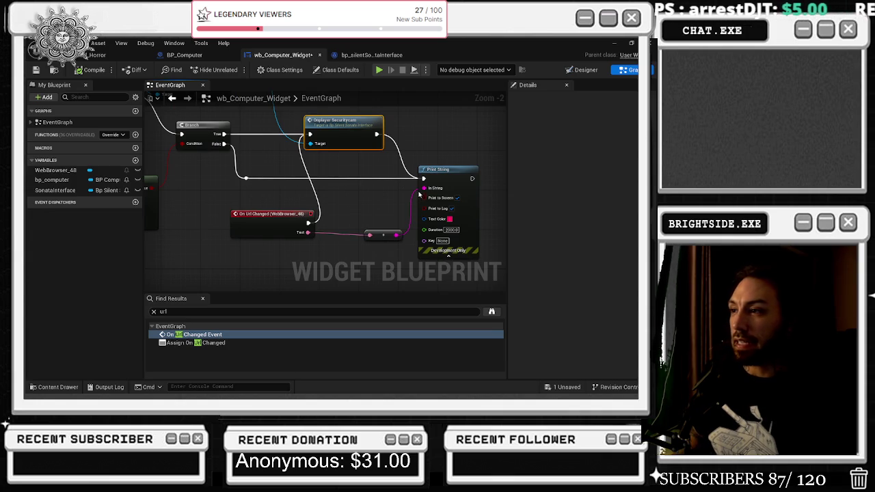
mouse_move(286, 168)
mouse_down()
mouse_move(433, 167)
mouse_move(290, 172)
mouse_up()
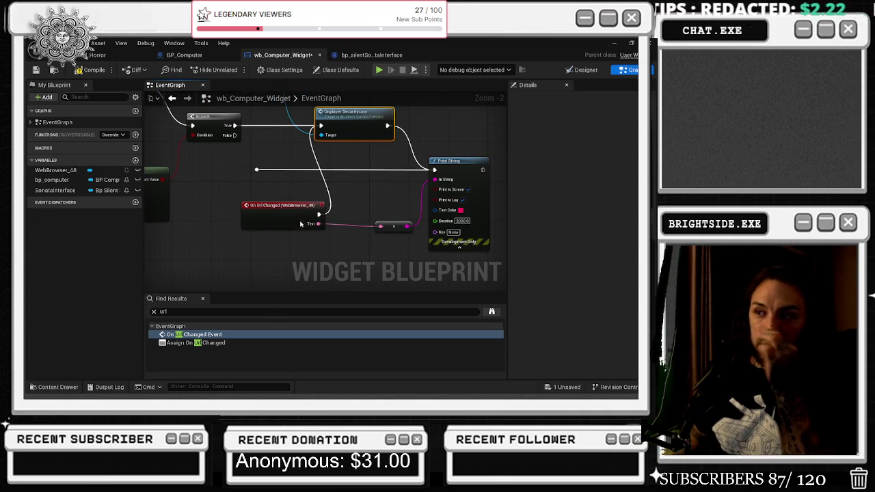
- Move On Url Changed further left, then compile and save wb_Computer_Widget
drag(304, 223, 267, 224)
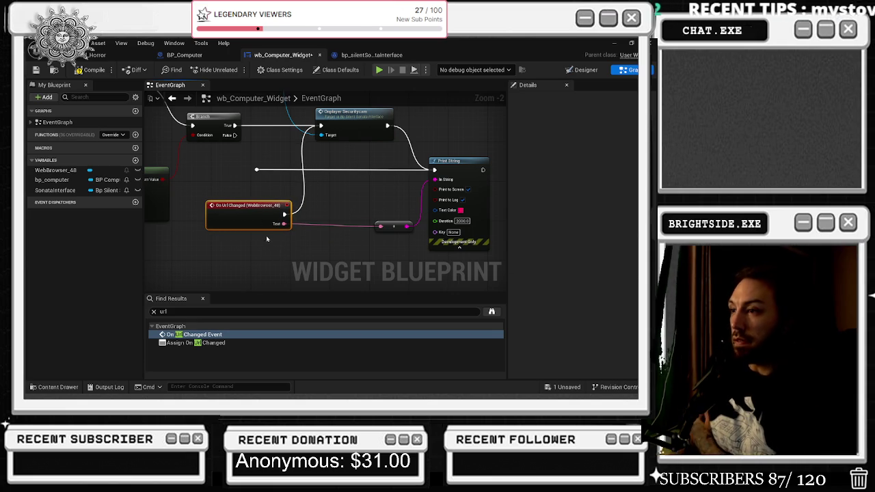
click(86, 72)
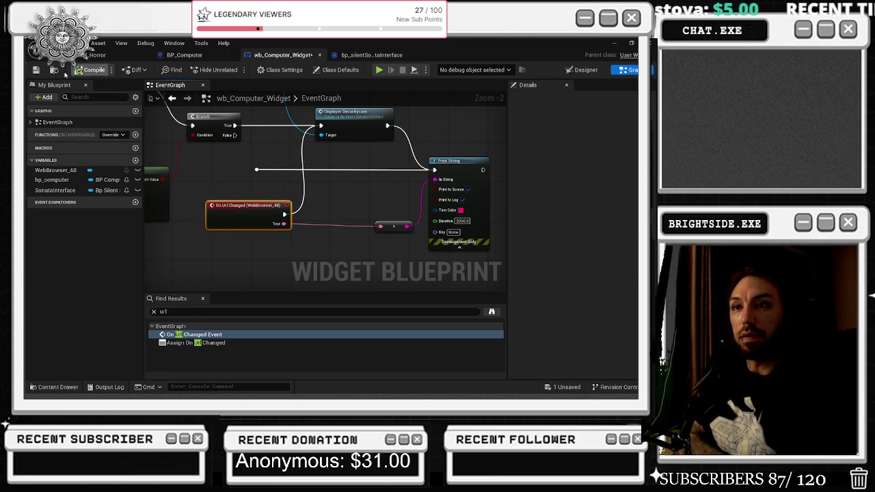
click(36, 70)
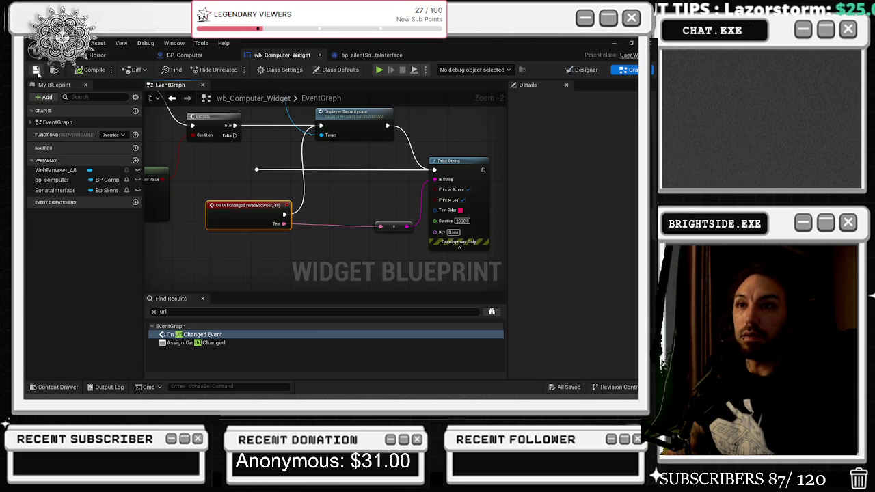
- Play the level, walk to the desk computer, use it with E, and choose INITIALIZE SESSION
click(103, 55)
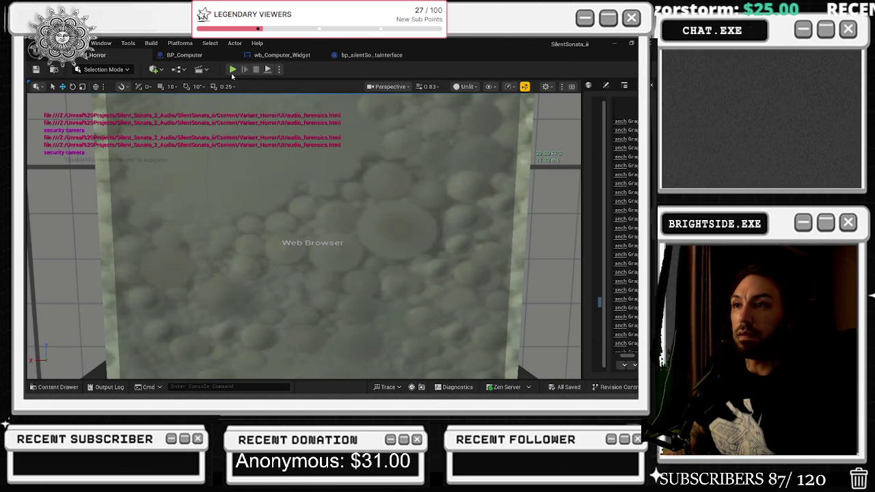
click(234, 70)
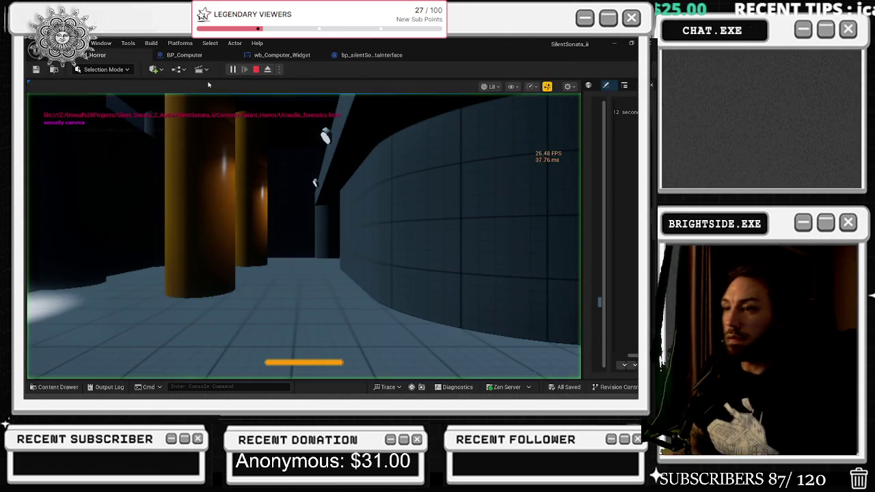
key(w)
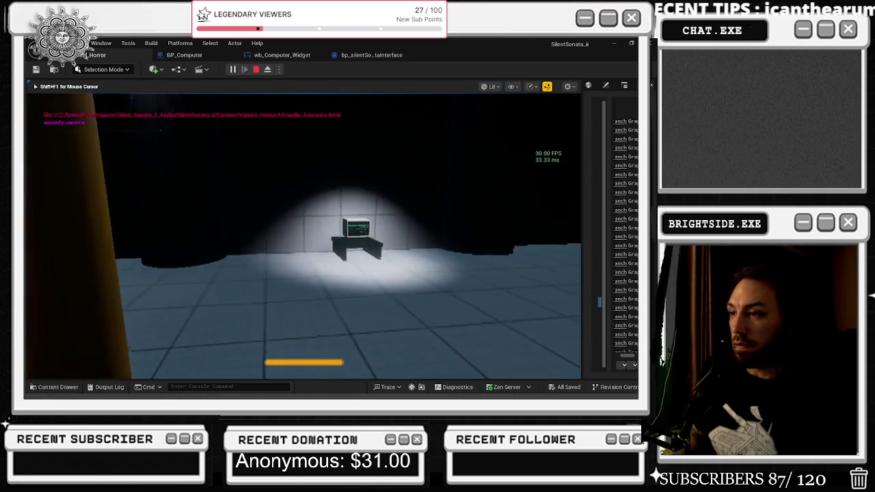
key(w)
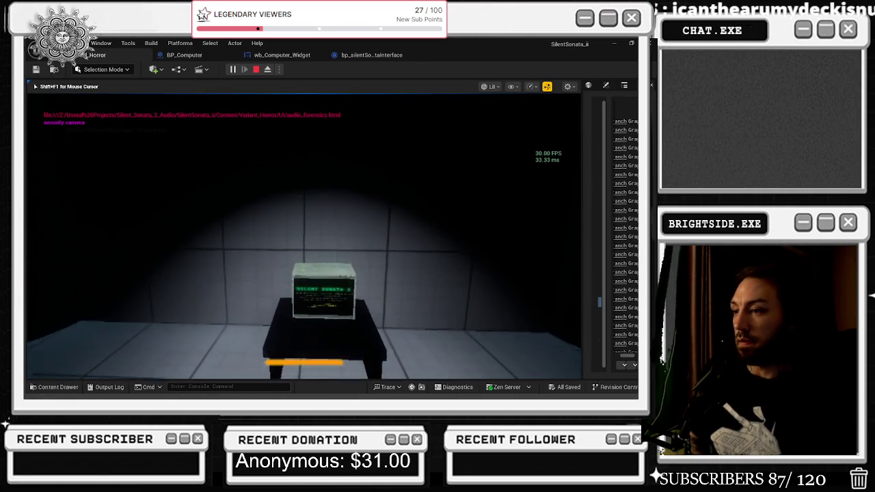
key(e)
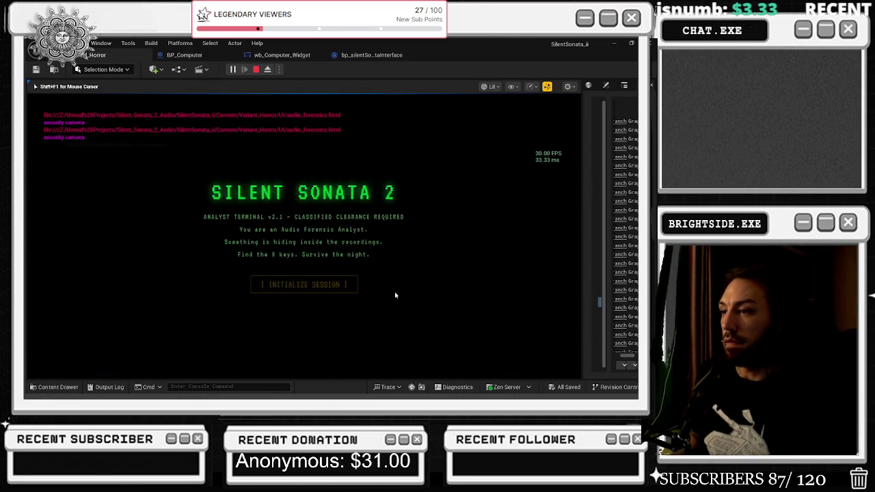
click(301, 284)
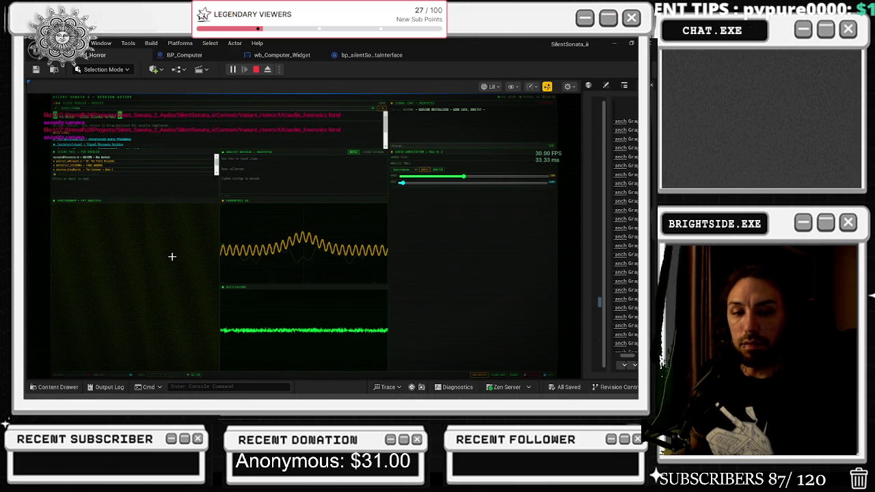
- Repeatedly test the security-camera button and read the final warning and Listener emails
click(194, 375)
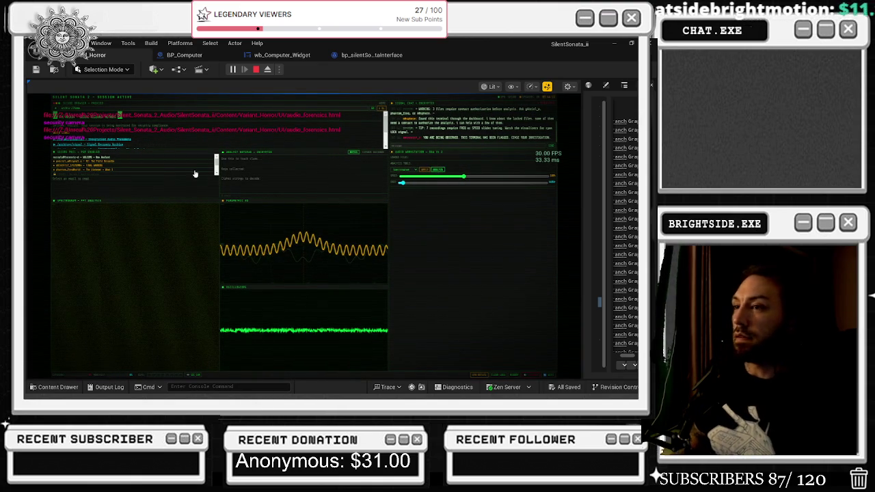
click(107, 168)
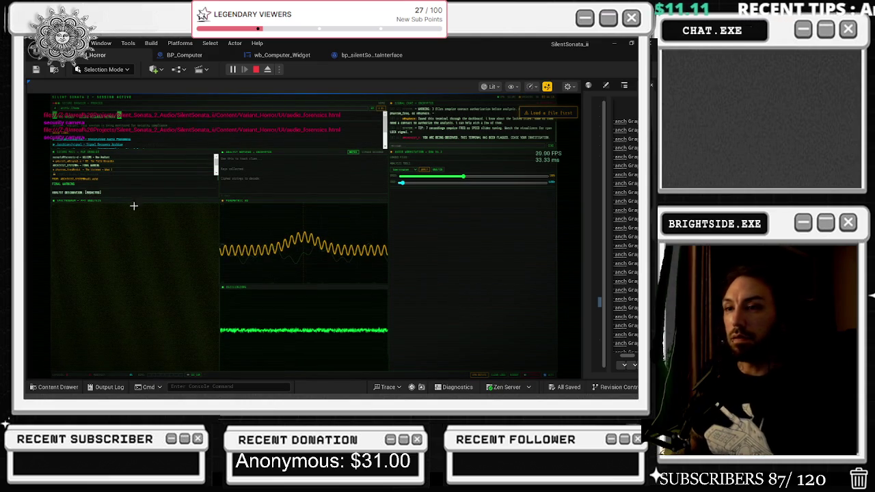
click(75, 171)
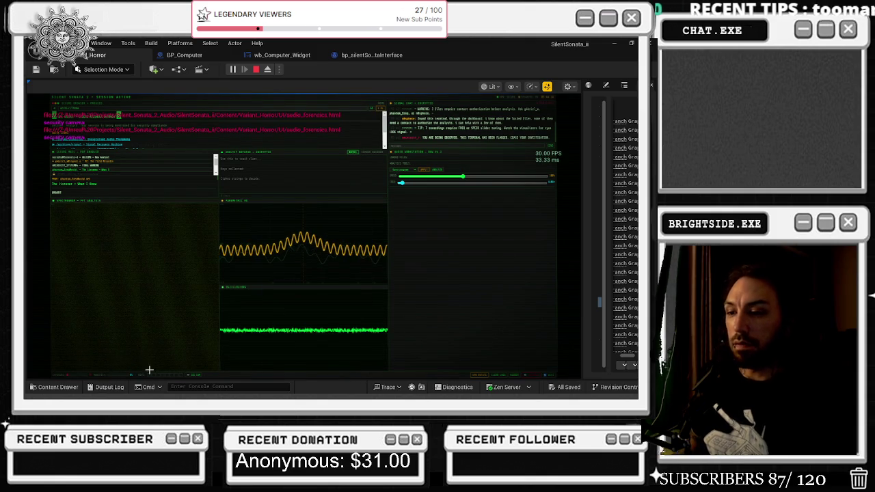
click(192, 377)
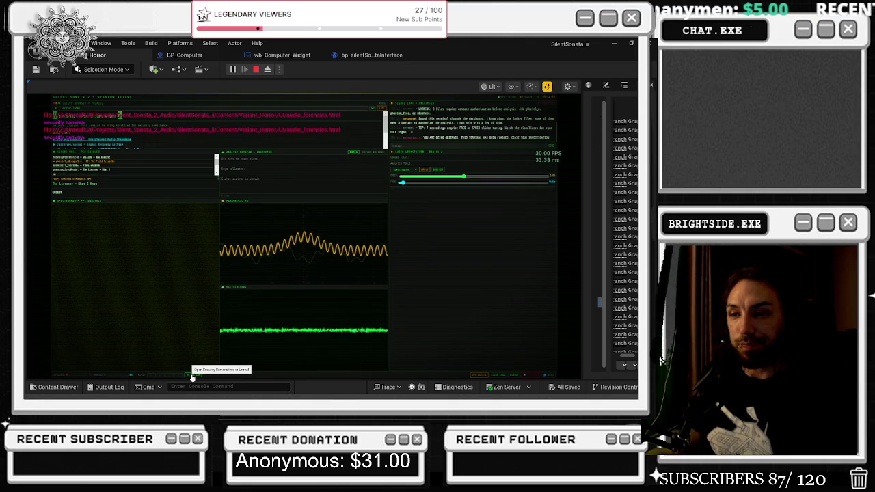
click(192, 374)
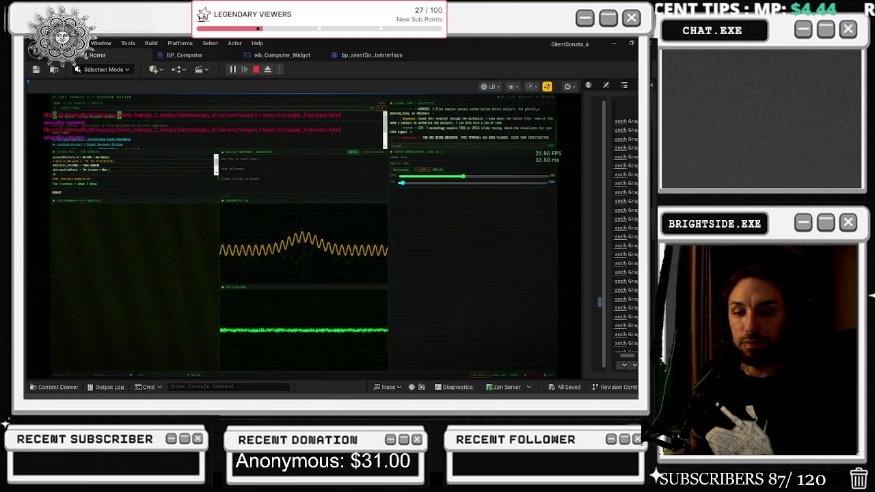
click(191, 375)
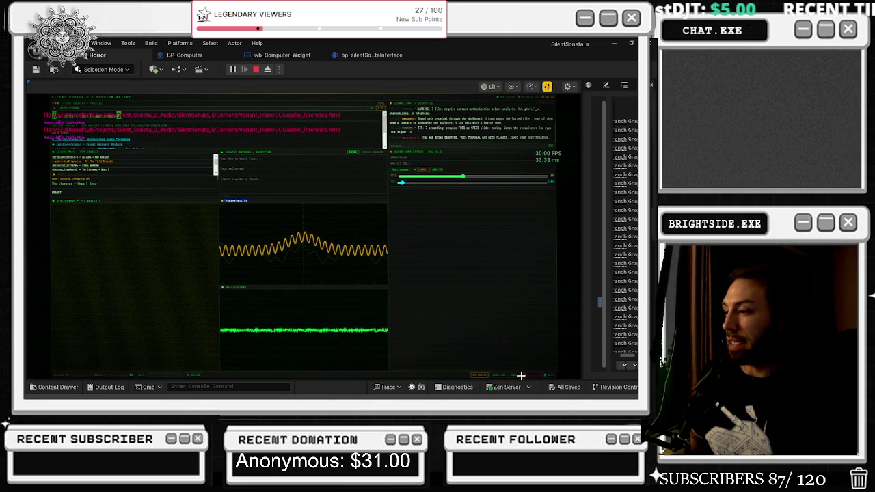
click(198, 374)
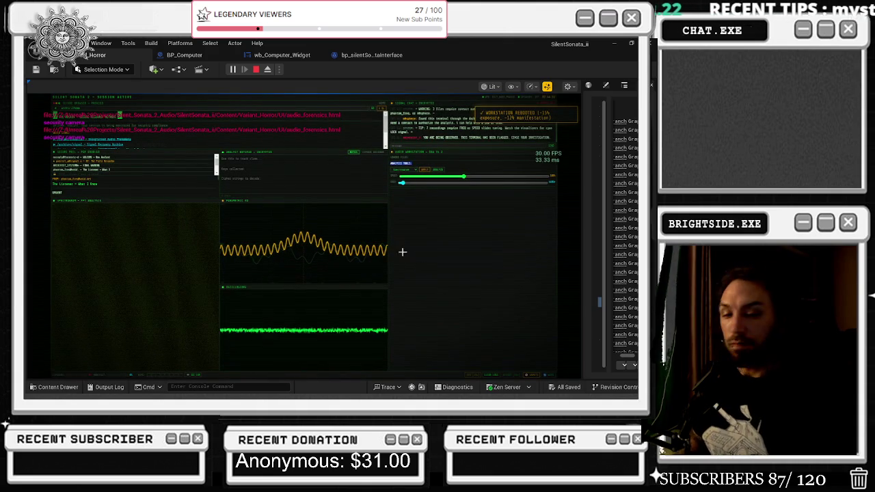
- End the play-in-editor session and switch to the Twitch browser window
key(Escape)
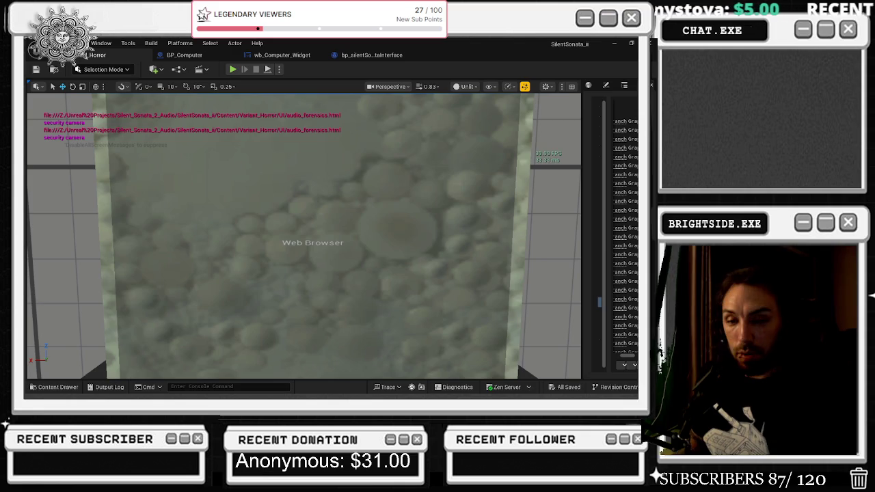
key(alt+Tab)
key(Escape)
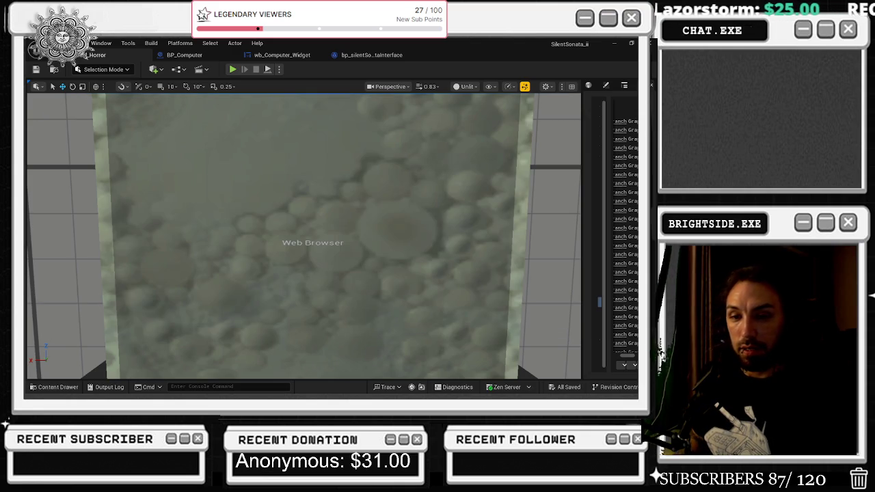
key(alt+Tab)
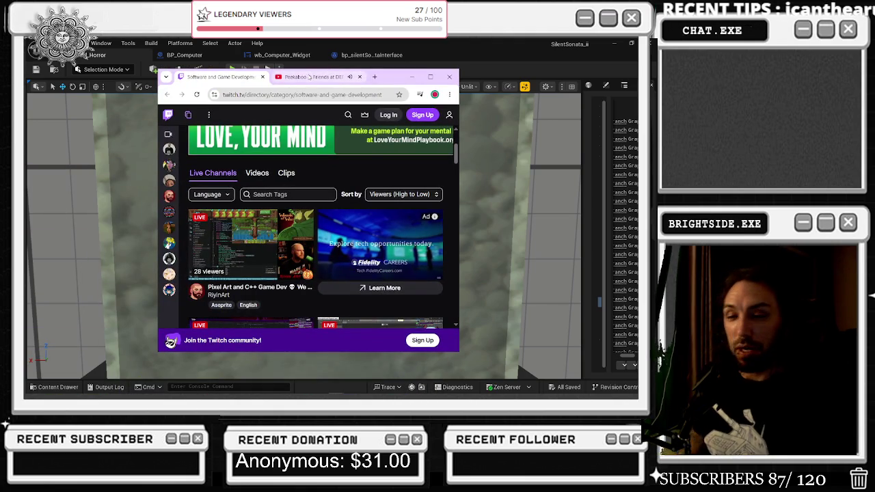
- Maximize the Chrome window and put the cursor in Twitch's search field
mouse_move(309, 76)
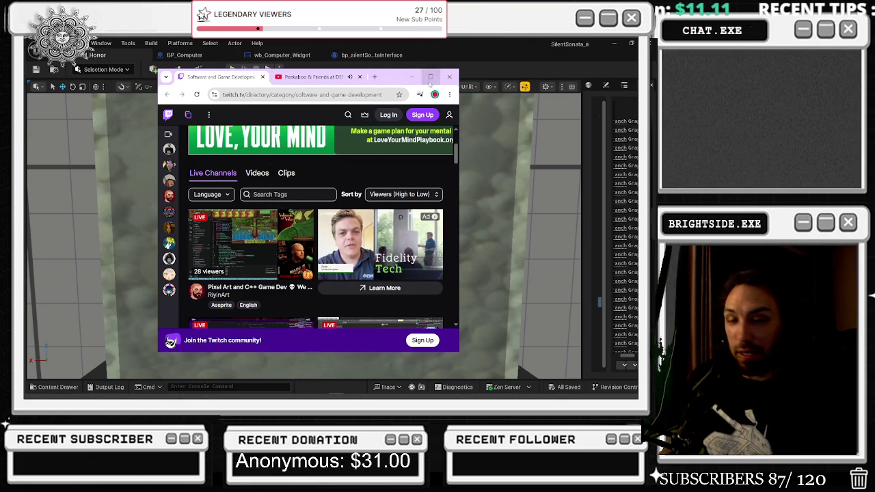
click(430, 76)
click(283, 84)
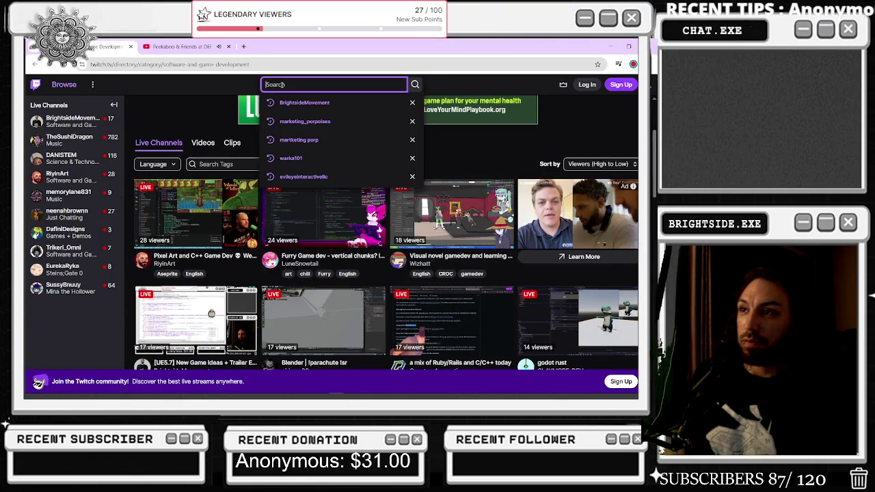
- Search Twitch for a streamer's channel name, then open a live development stream from the sidebar
text(i am gaiu)
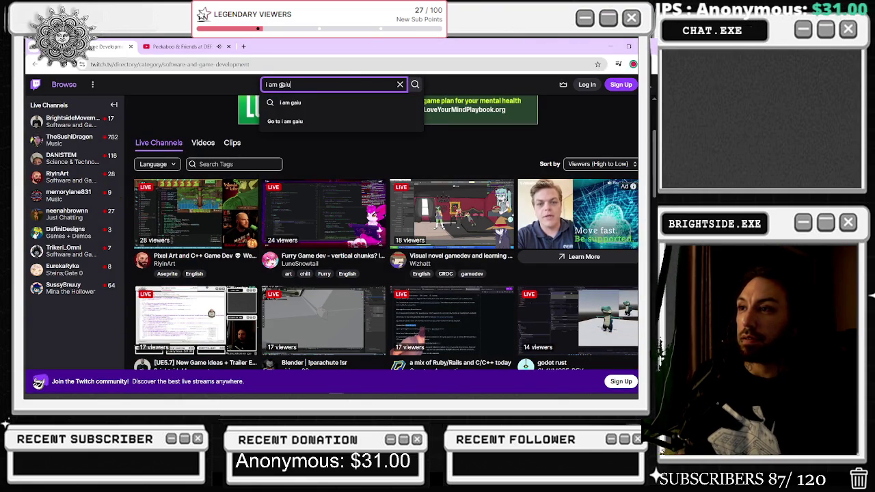
text(nt)
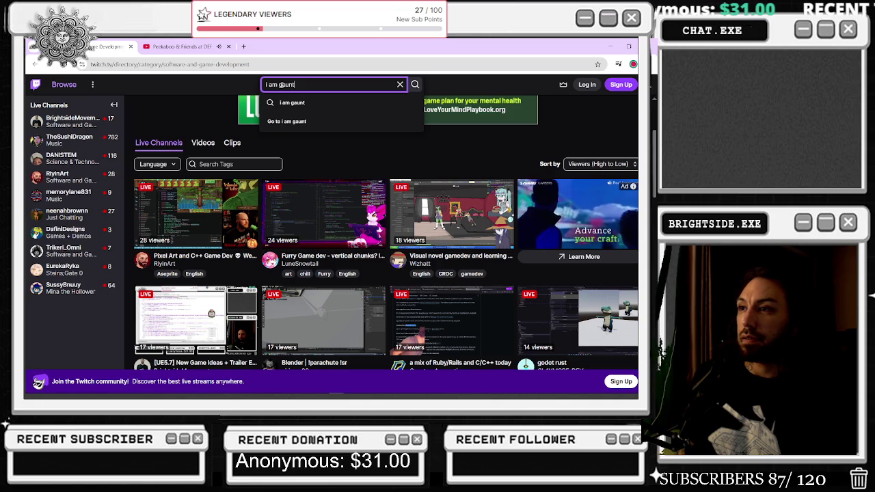
key(Return)
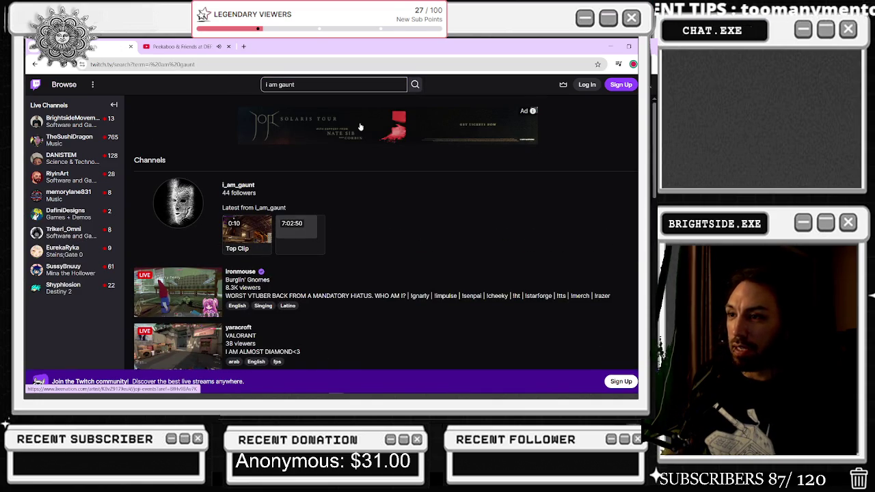
scroll(350, 137, down, 2)
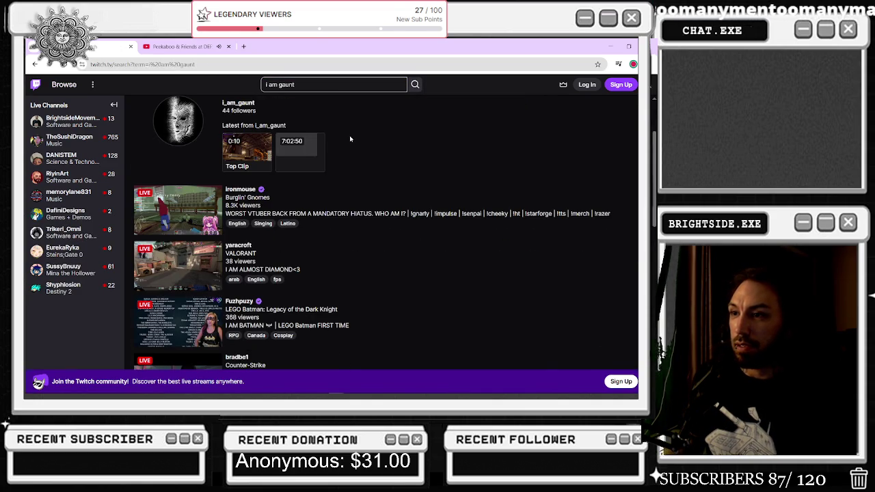
scroll(354, 135, up, 2)
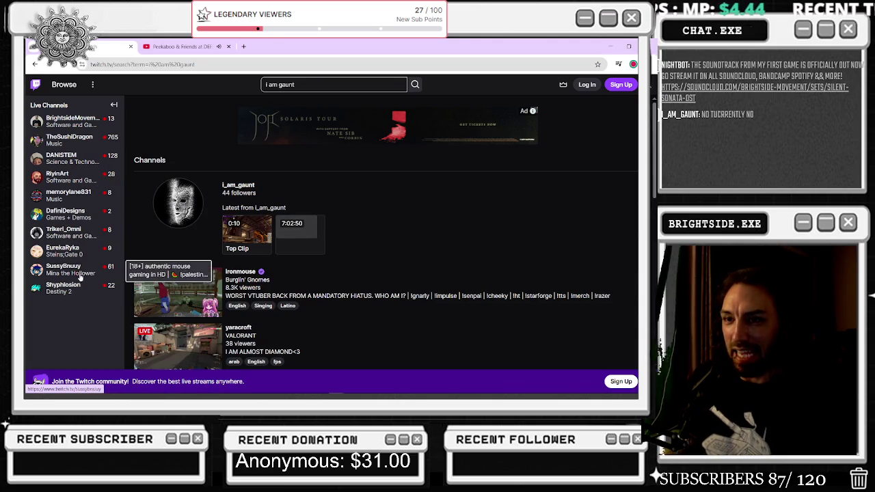
click(75, 237)
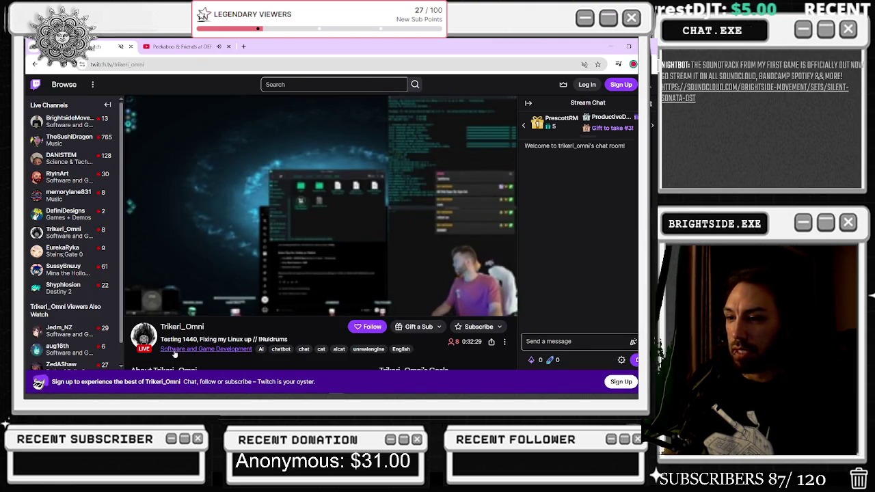
- Browse Software and Game Development's videos and live channels, then expand Trikeri_Omni's channel page
click(174, 350)
scroll(226, 252, down, 1)
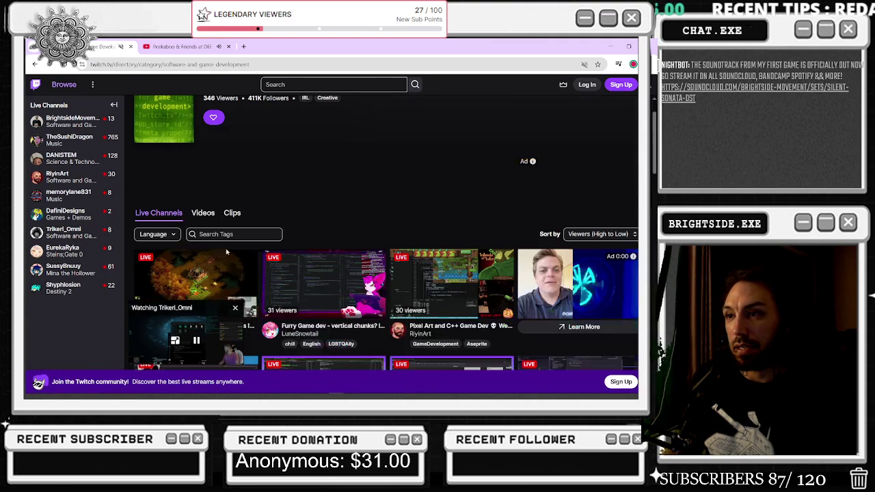
click(203, 212)
scroll(357, 199, down, 5)
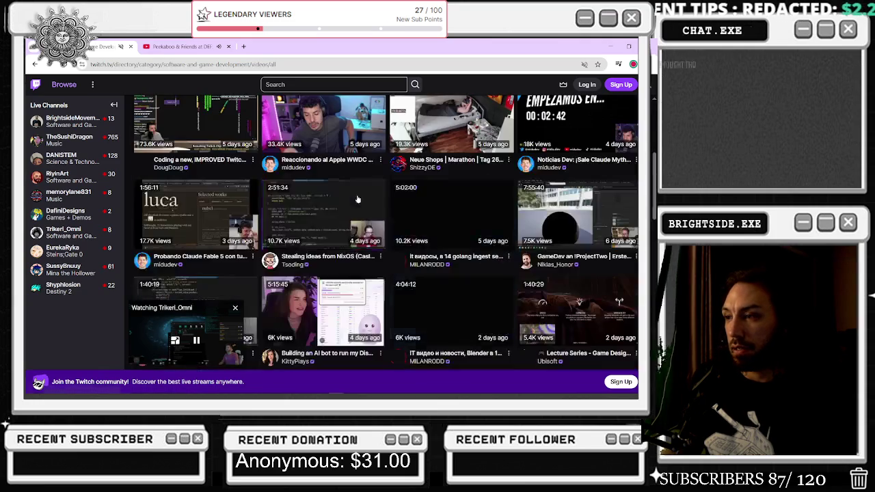
scroll(338, 198, down, 3)
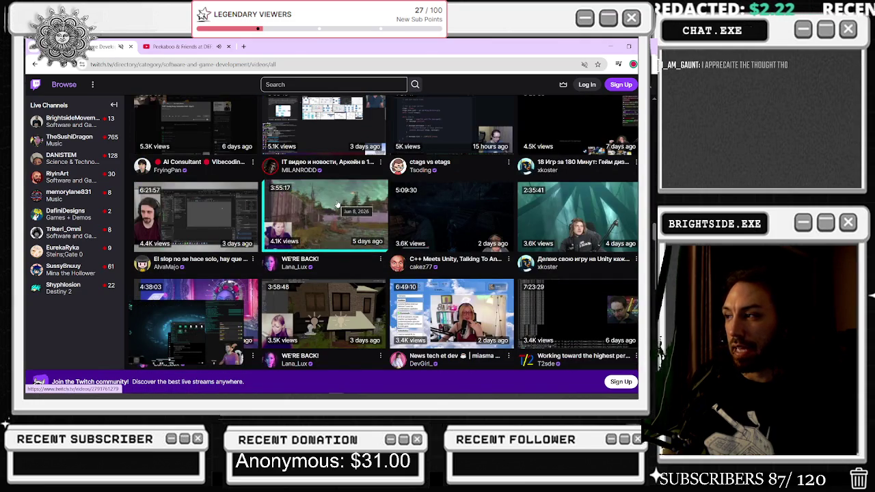
scroll(181, 351, up, 10)
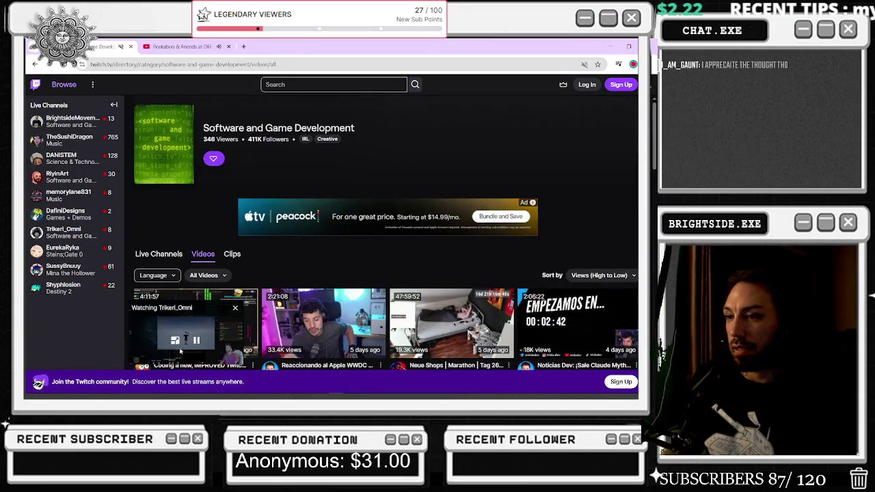
click(159, 253)
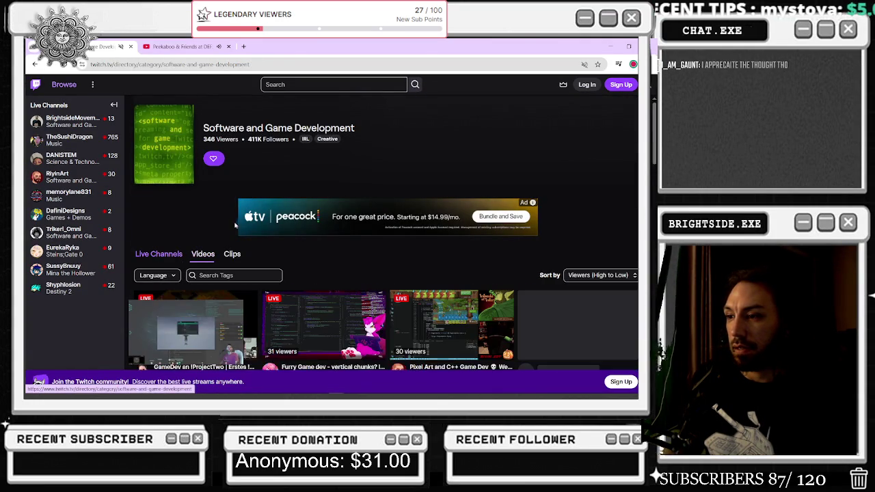
scroll(237, 225, down, 1)
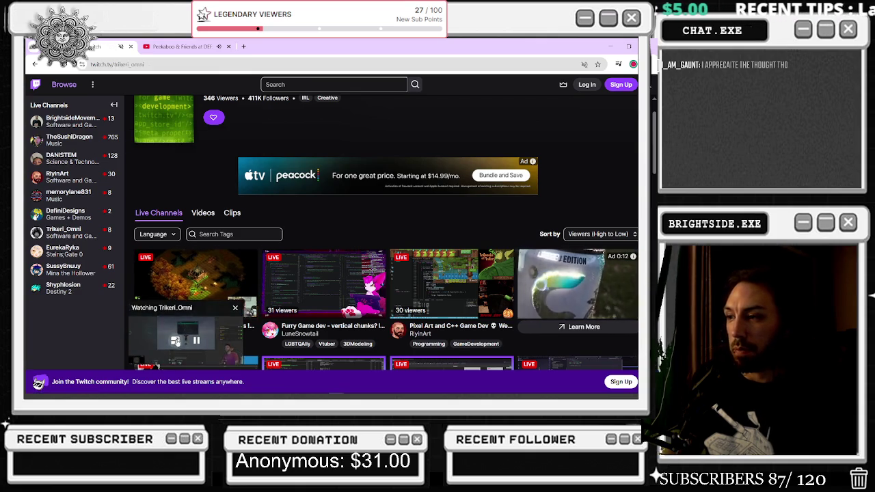
click(224, 299)
scroll(177, 292, down, 1)
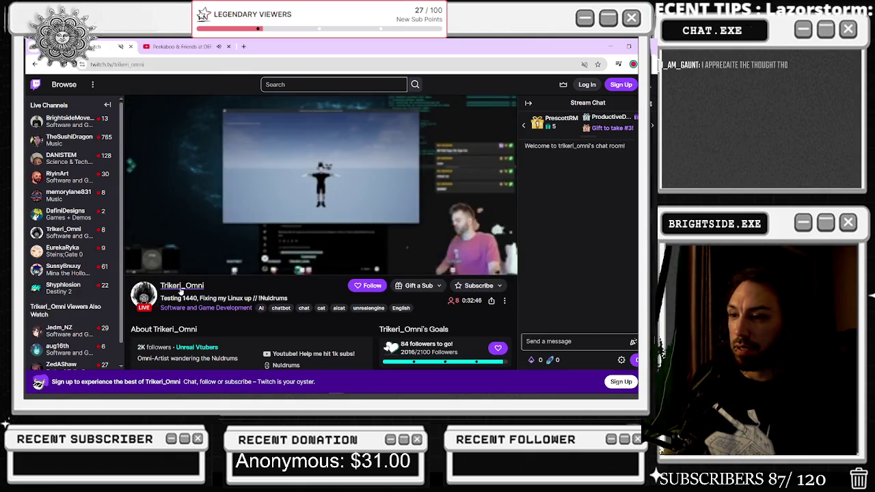
- Bring up the Claude audio-forensics window, shrink it aside, and select the channel name in Twitch's URL
key(alt+Tab)
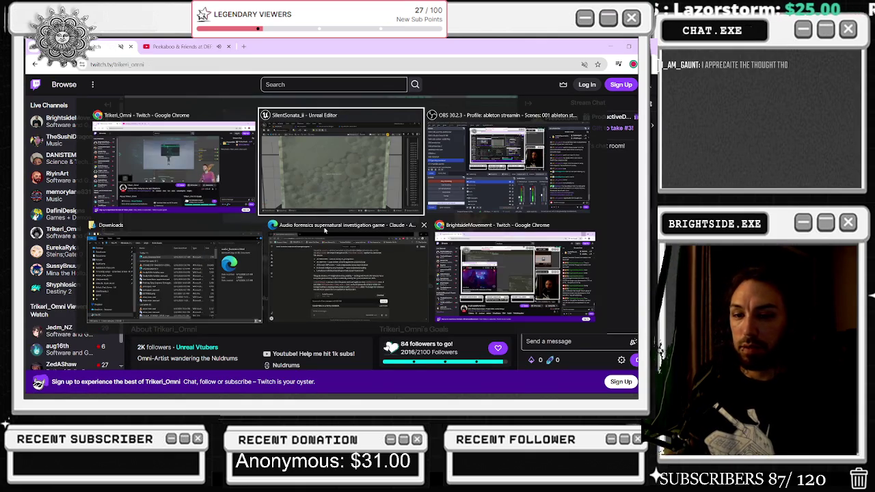
key(Escape)
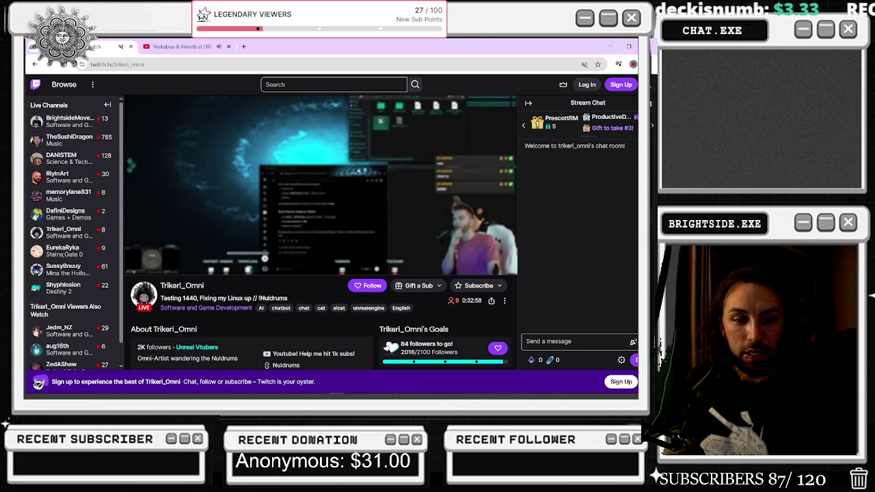
key(alt+Tab)
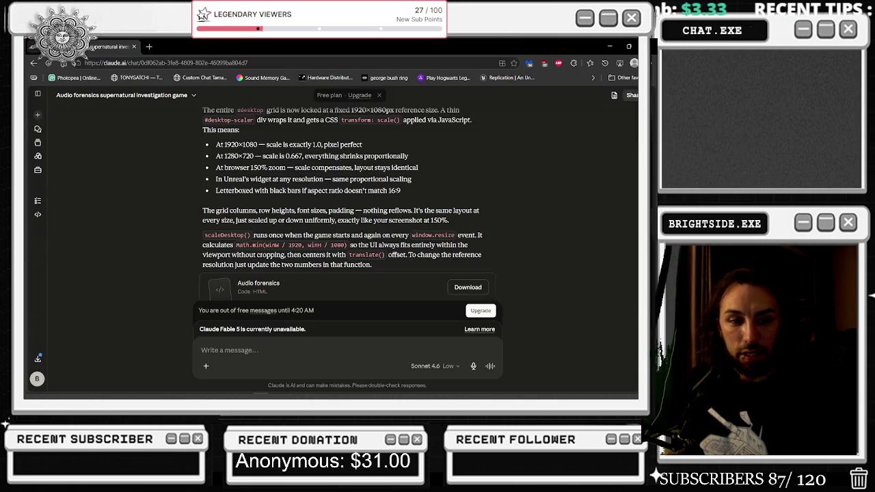
mouse_move(496, 41)
mouse_down()
mouse_move(354, 149)
mouse_move(359, 75)
mouse_move(360, 102)
mouse_move(284, 49)
mouse_move(298, 58)
mouse_move(278, 68)
mouse_move(263, 50)
mouse_up()
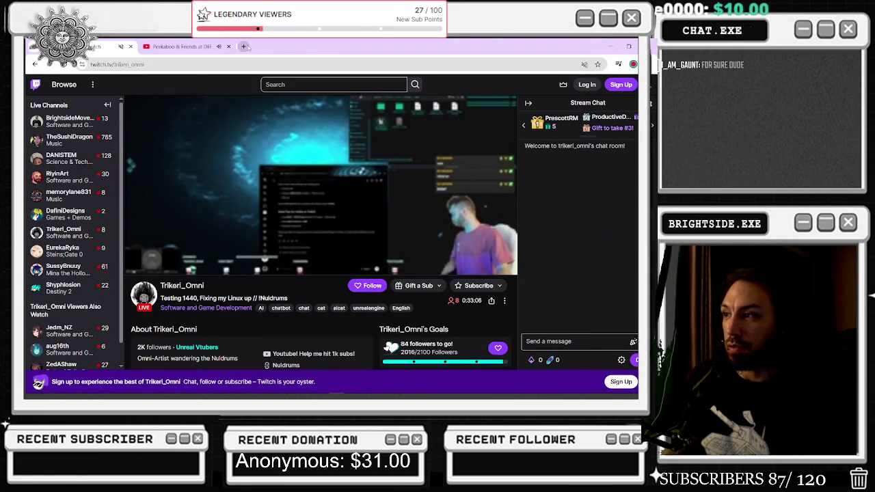
drag(144, 65, 113, 64)
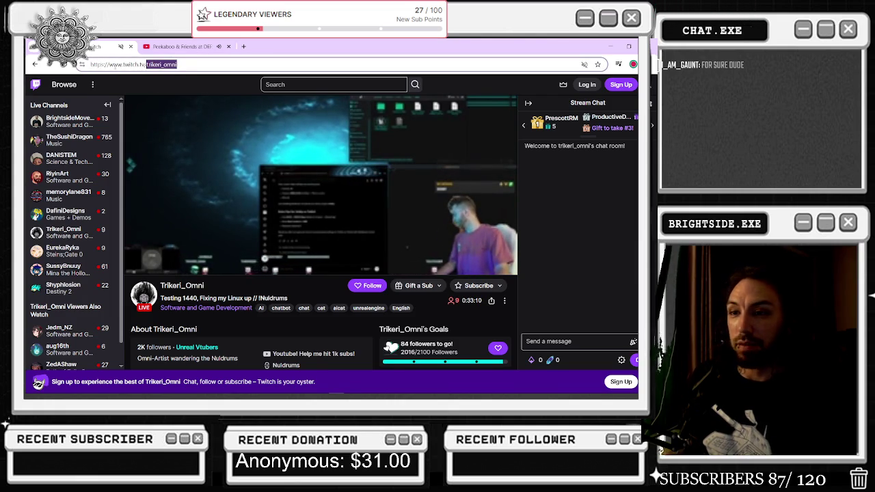
key(alt+Tab)
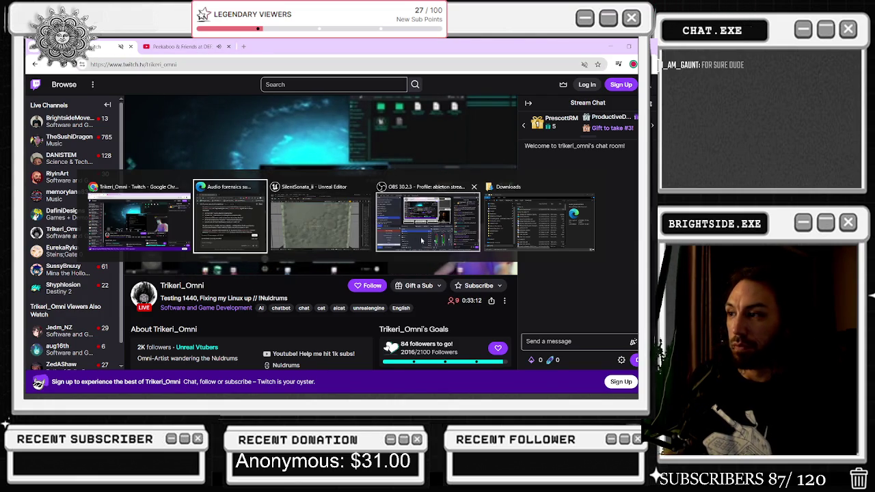
- Close the Downloads Explorer window and bring the Edge window with the Claude chat forward
click(520, 222)
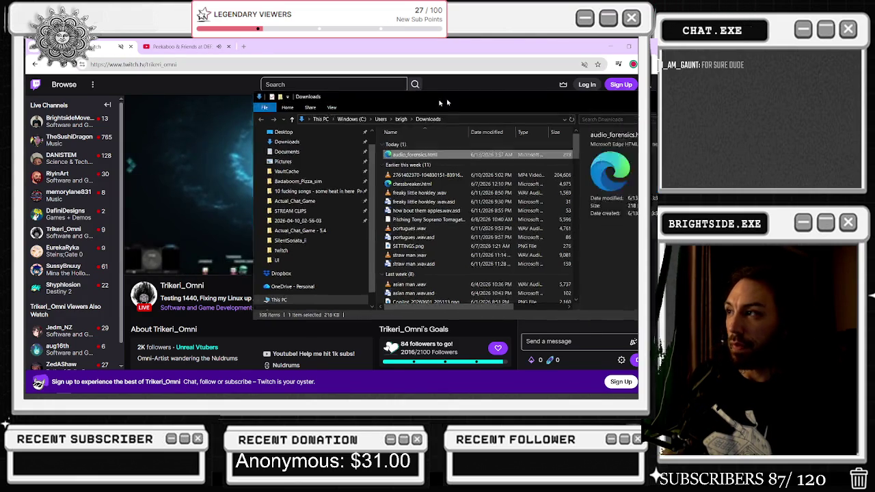
key(alt+Tab)
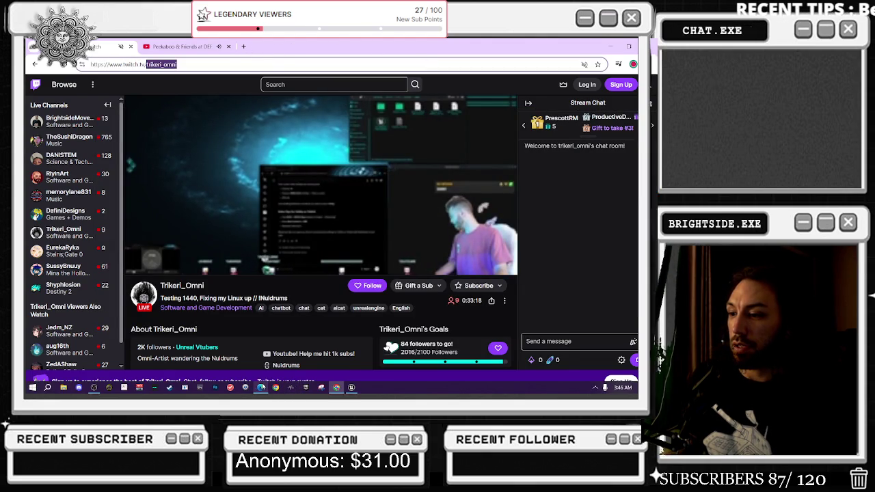
click(276, 388)
- Open a new Edge tab and go to the YouTube site
click(325, 69)
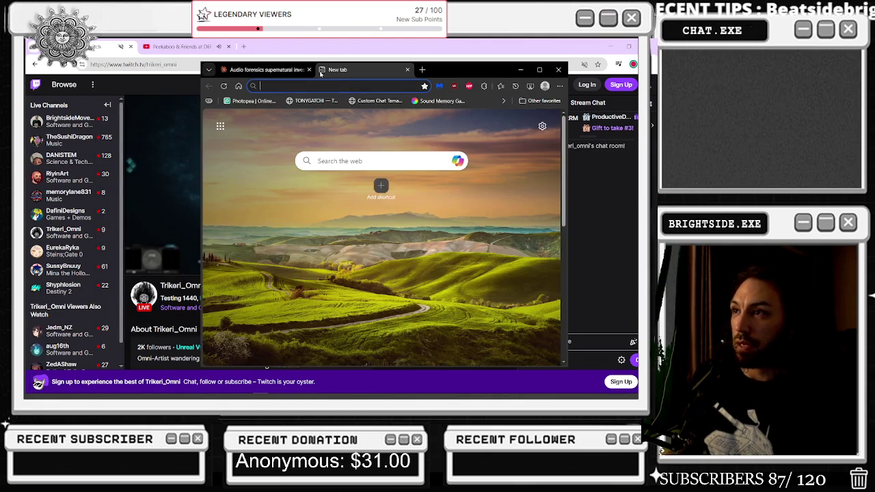
text(yuou)
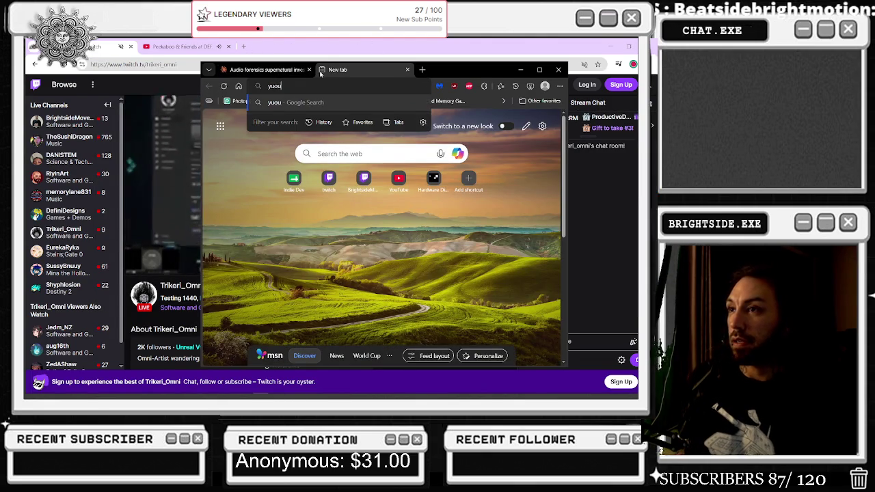
text(yubr)
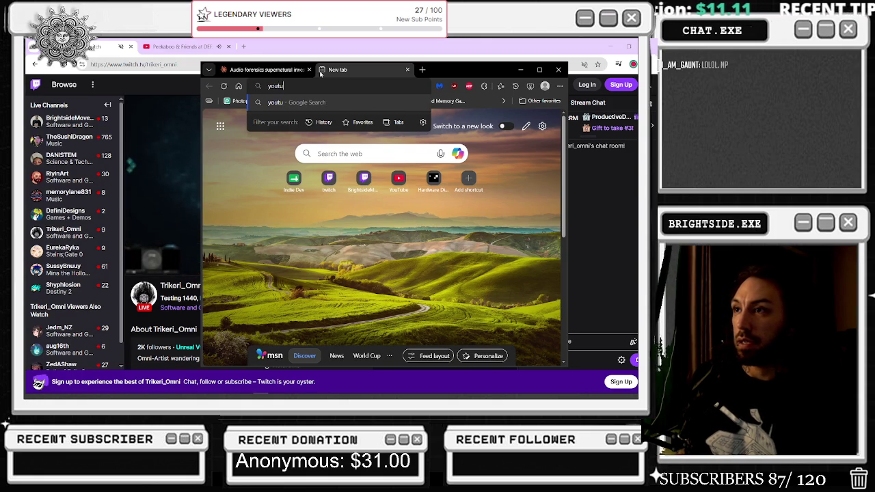
text(com)
key(Return)
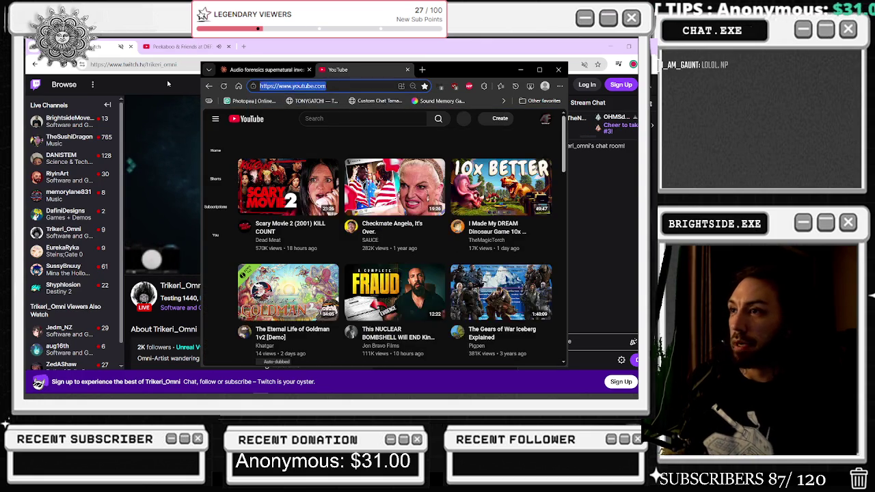
- Search 'tw' from the address bar, open the Twitch site, and maximize Edge
key(ctrl+l)
text(twitch)
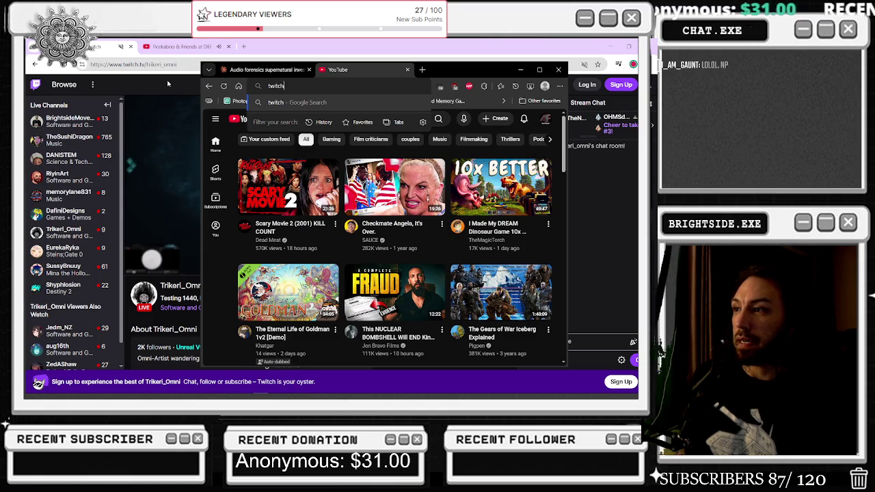
key(Return)
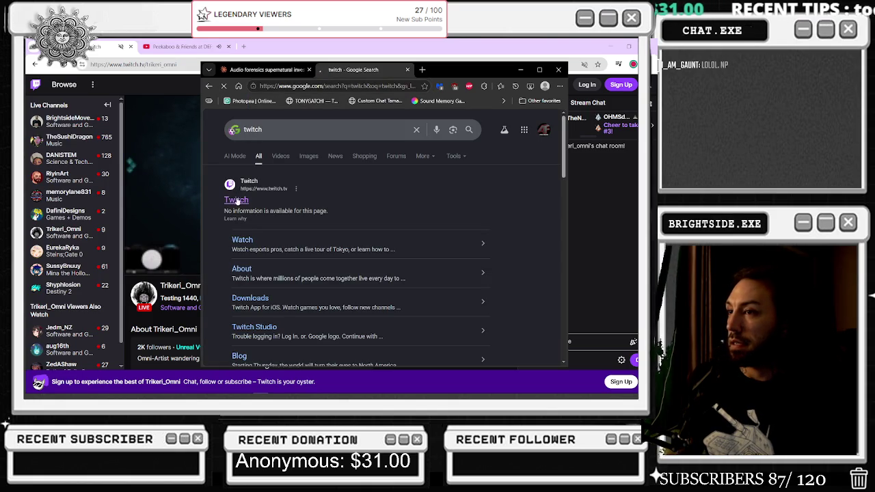
click(237, 201)
click(540, 69)
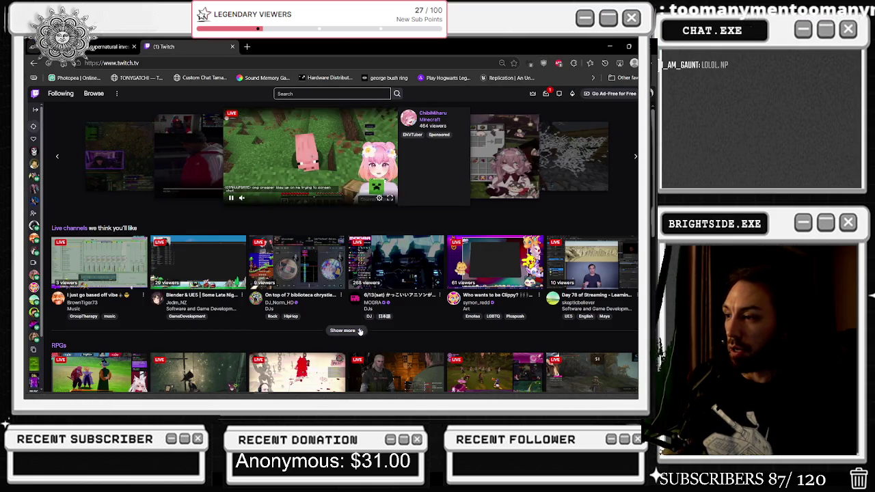
- Expand the recommended live channels list with Show more and browse through it
click(360, 331)
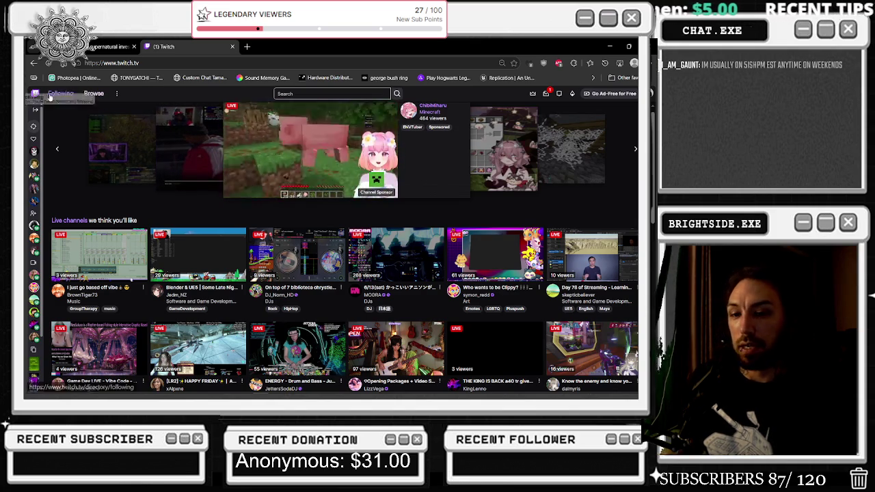
scroll(307, 196, down, 3)
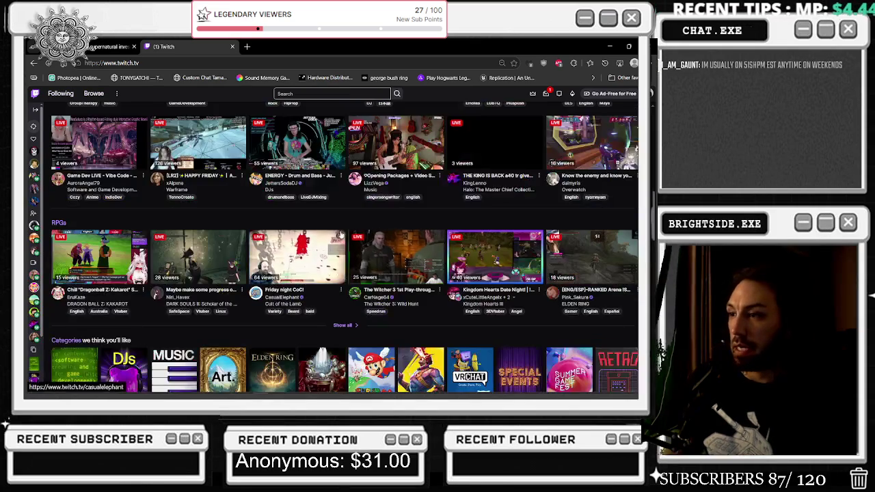
scroll(335, 231, up, 1)
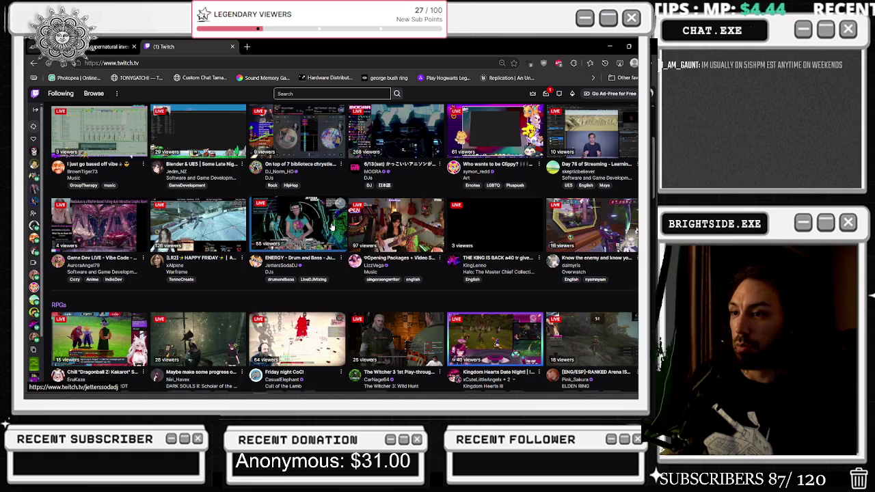
scroll(333, 226, up, 3)
- List only live followed channels on the Following page and scroll down to find Trikeri_Omni
click(60, 93)
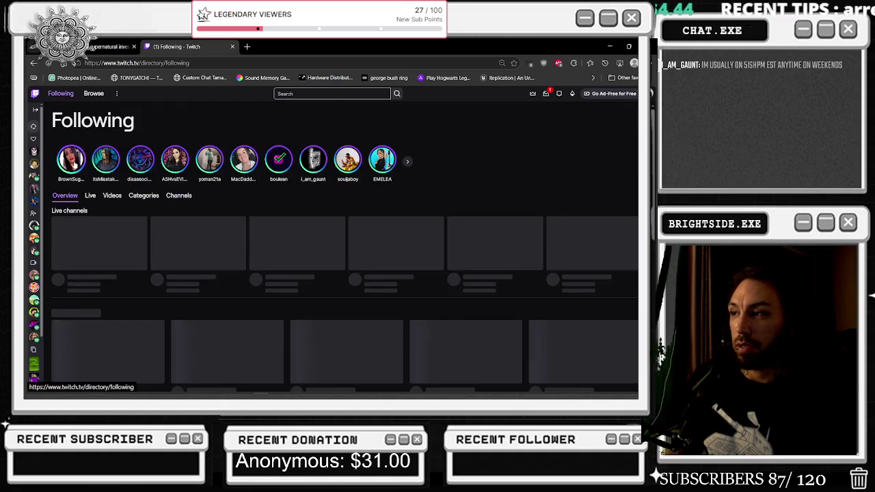
click(90, 196)
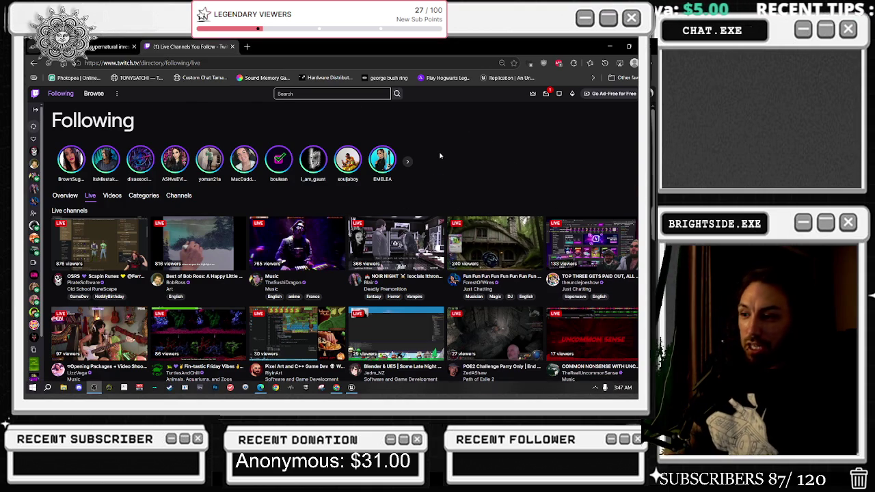
scroll(440, 156, down, 1)
scroll(440, 156, down, 1)
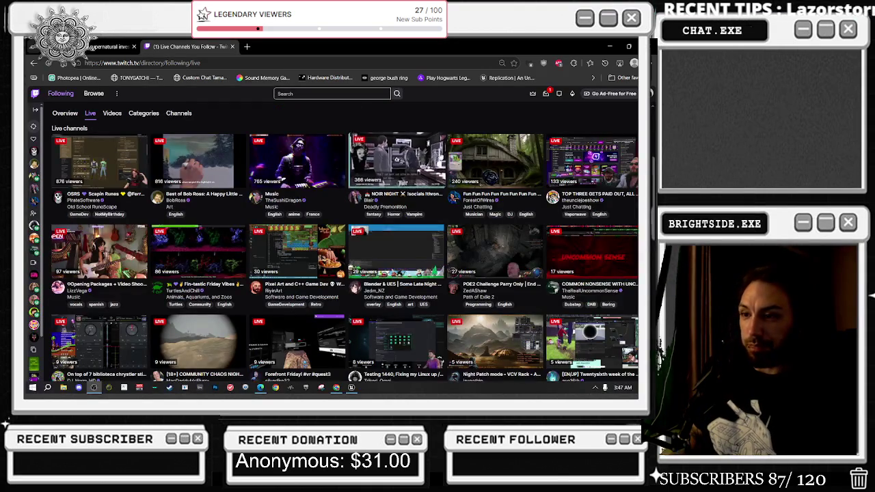
scroll(441, 155, down, 1)
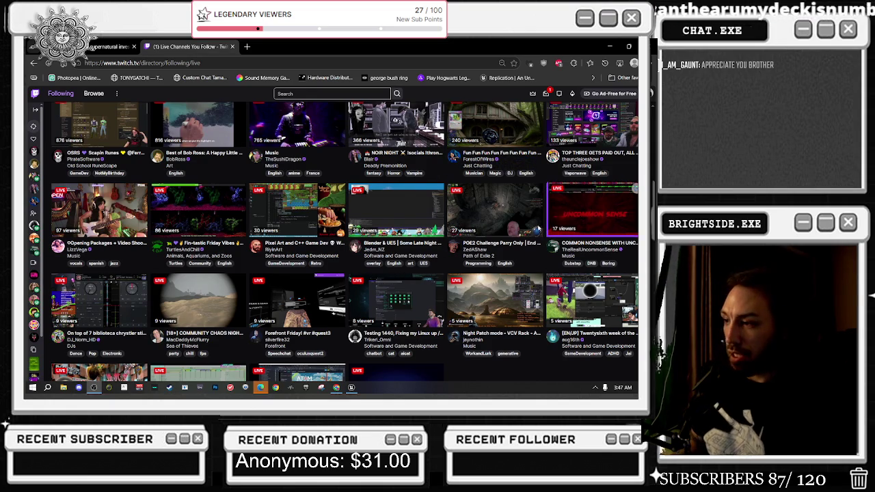
scroll(414, 317, down, 2)
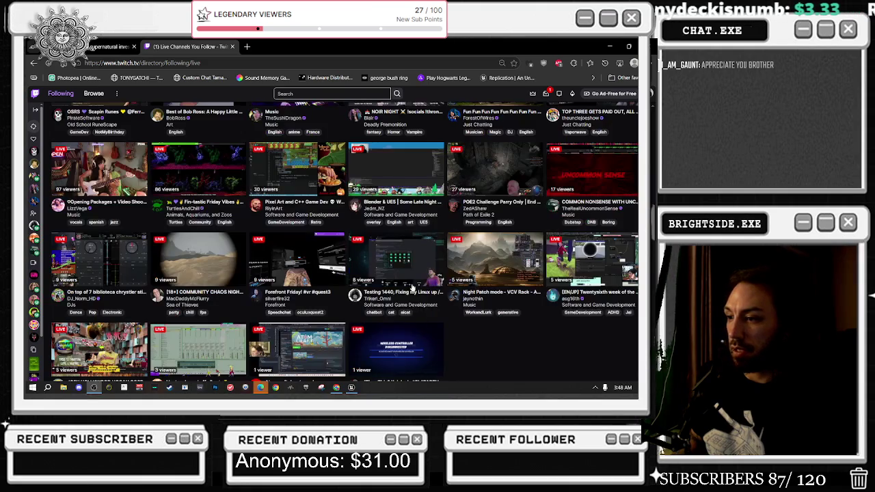
- Open Trikeri_Omni's live stream and select 'trikeri_omni' in the page address
click(415, 244)
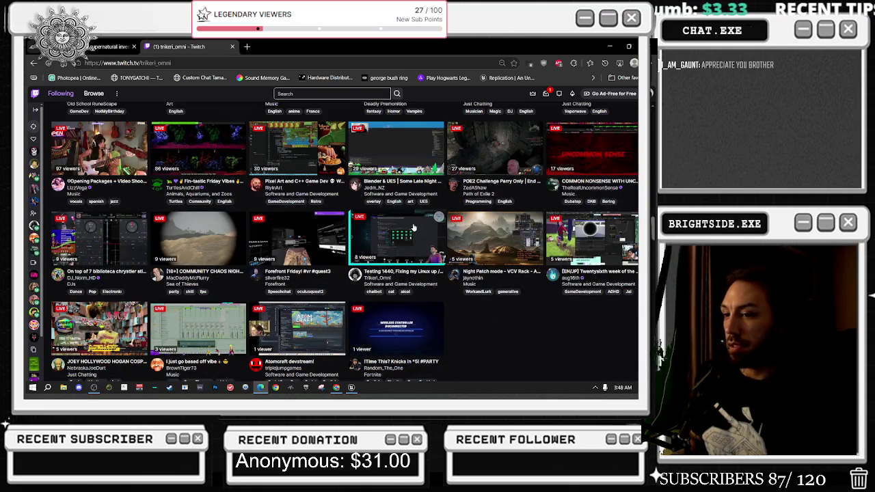
double_click(190, 62)
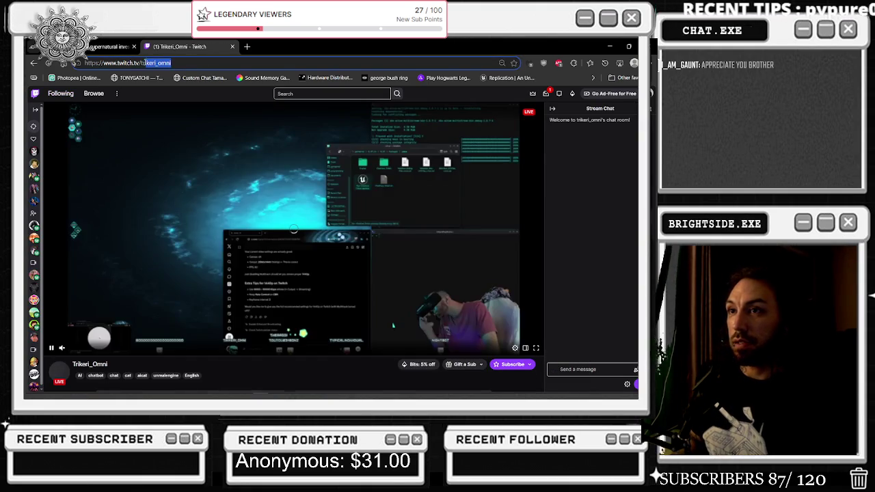